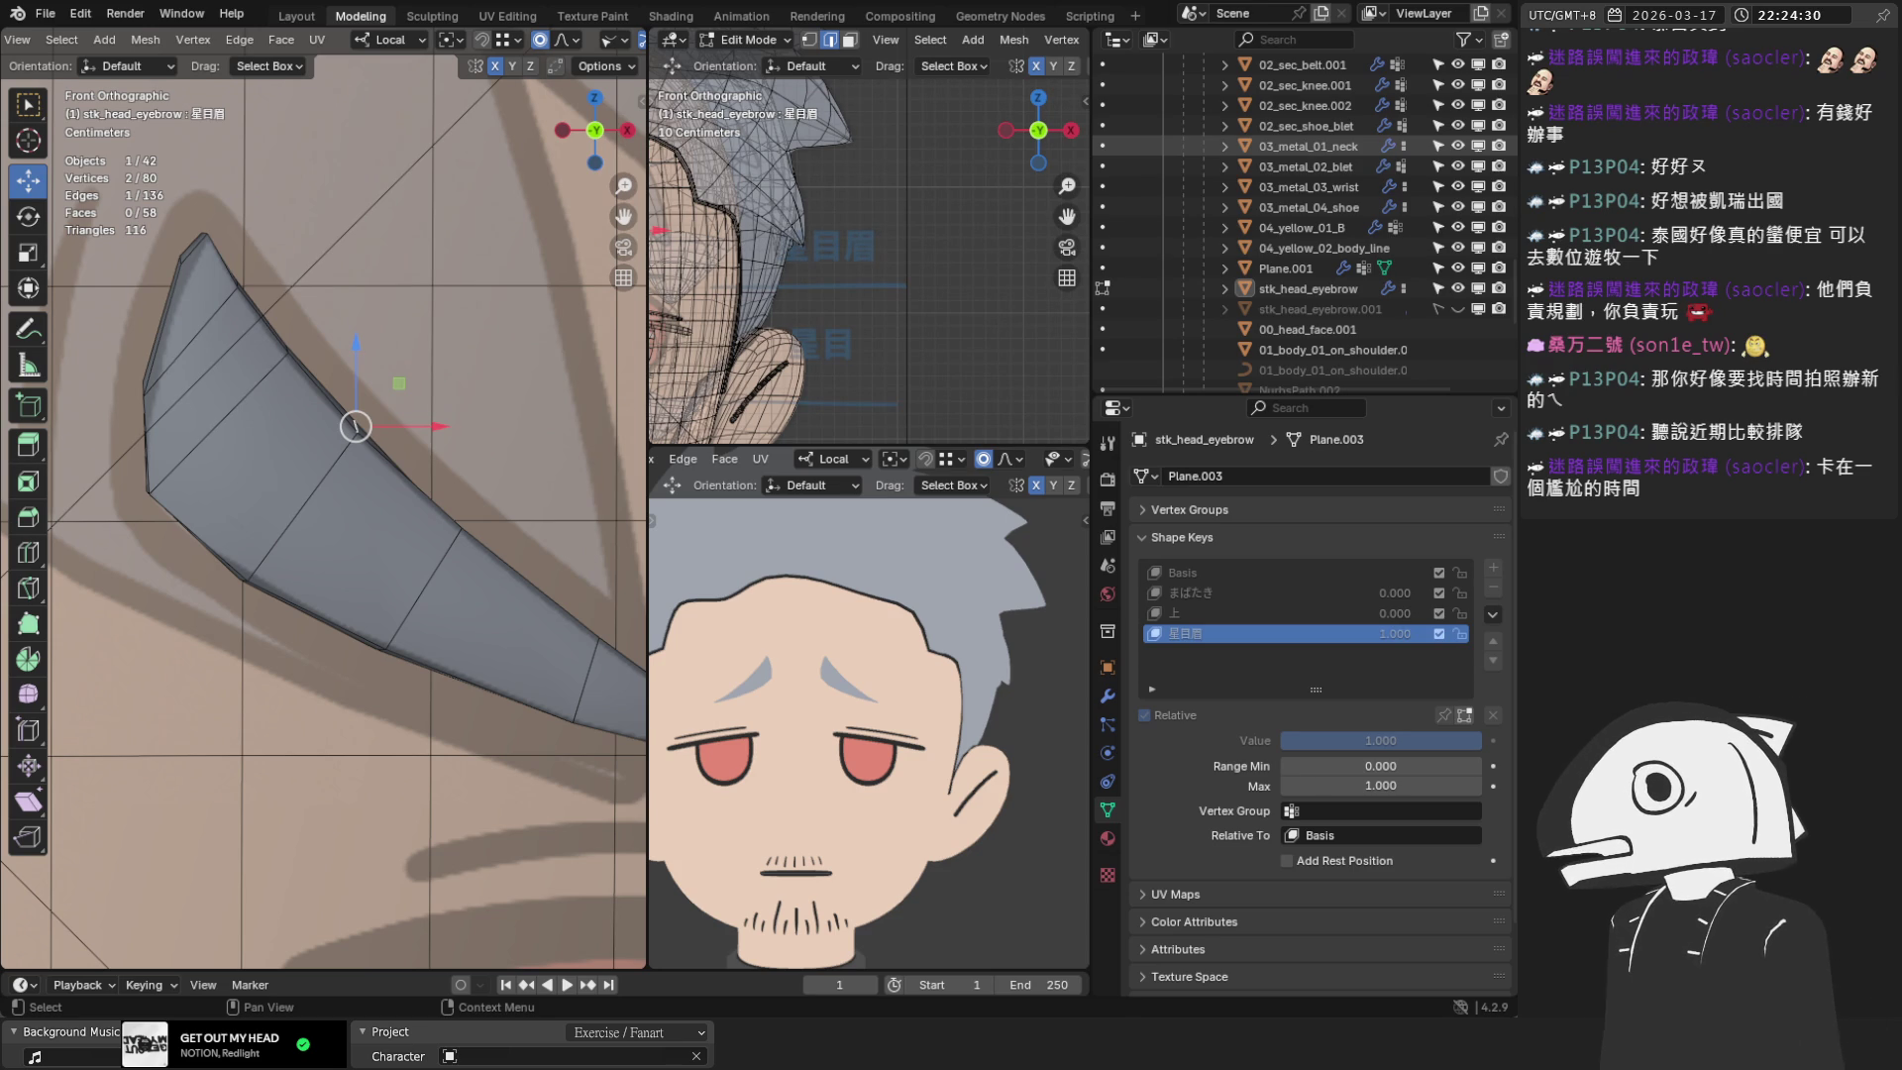
Turn on X-ray so the mesh is see-through, and switch to vertex select mode
scroll(411, 448, "down", 4)
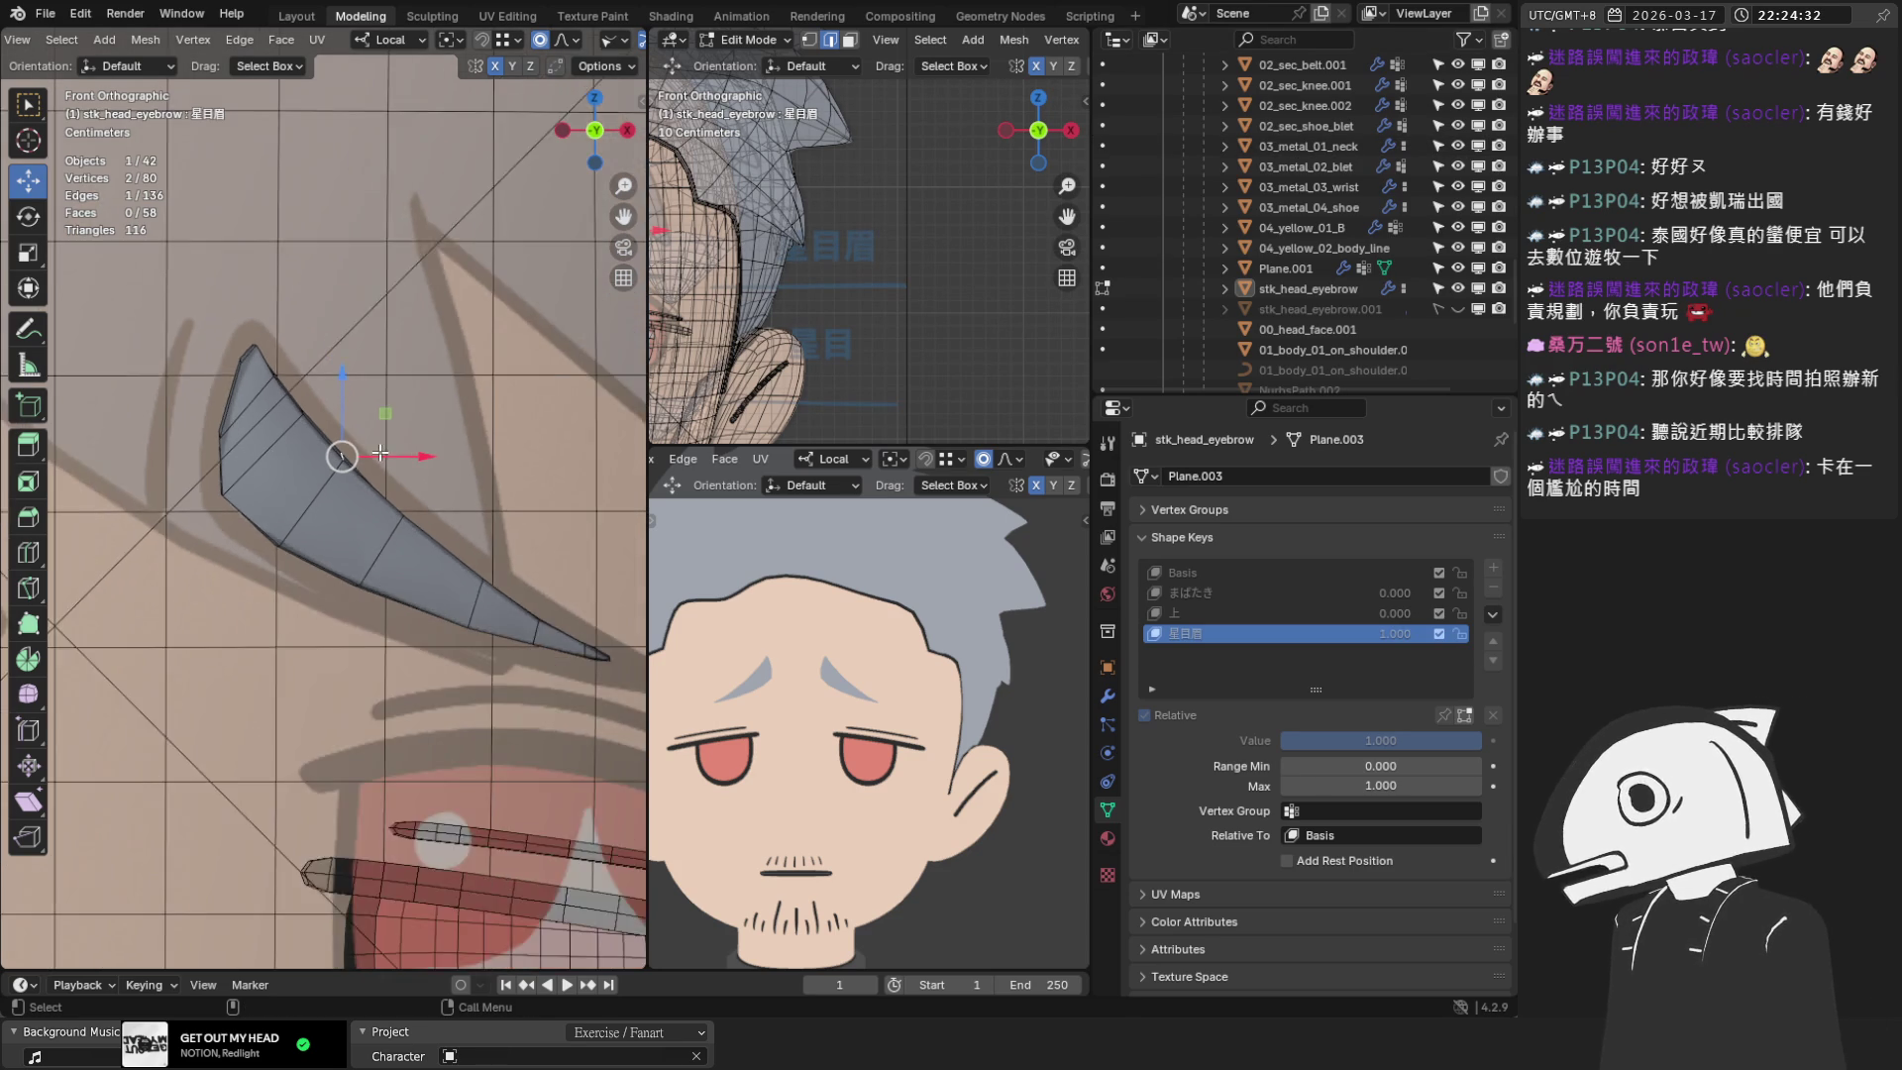
scroll(335, 458, "up", 2)
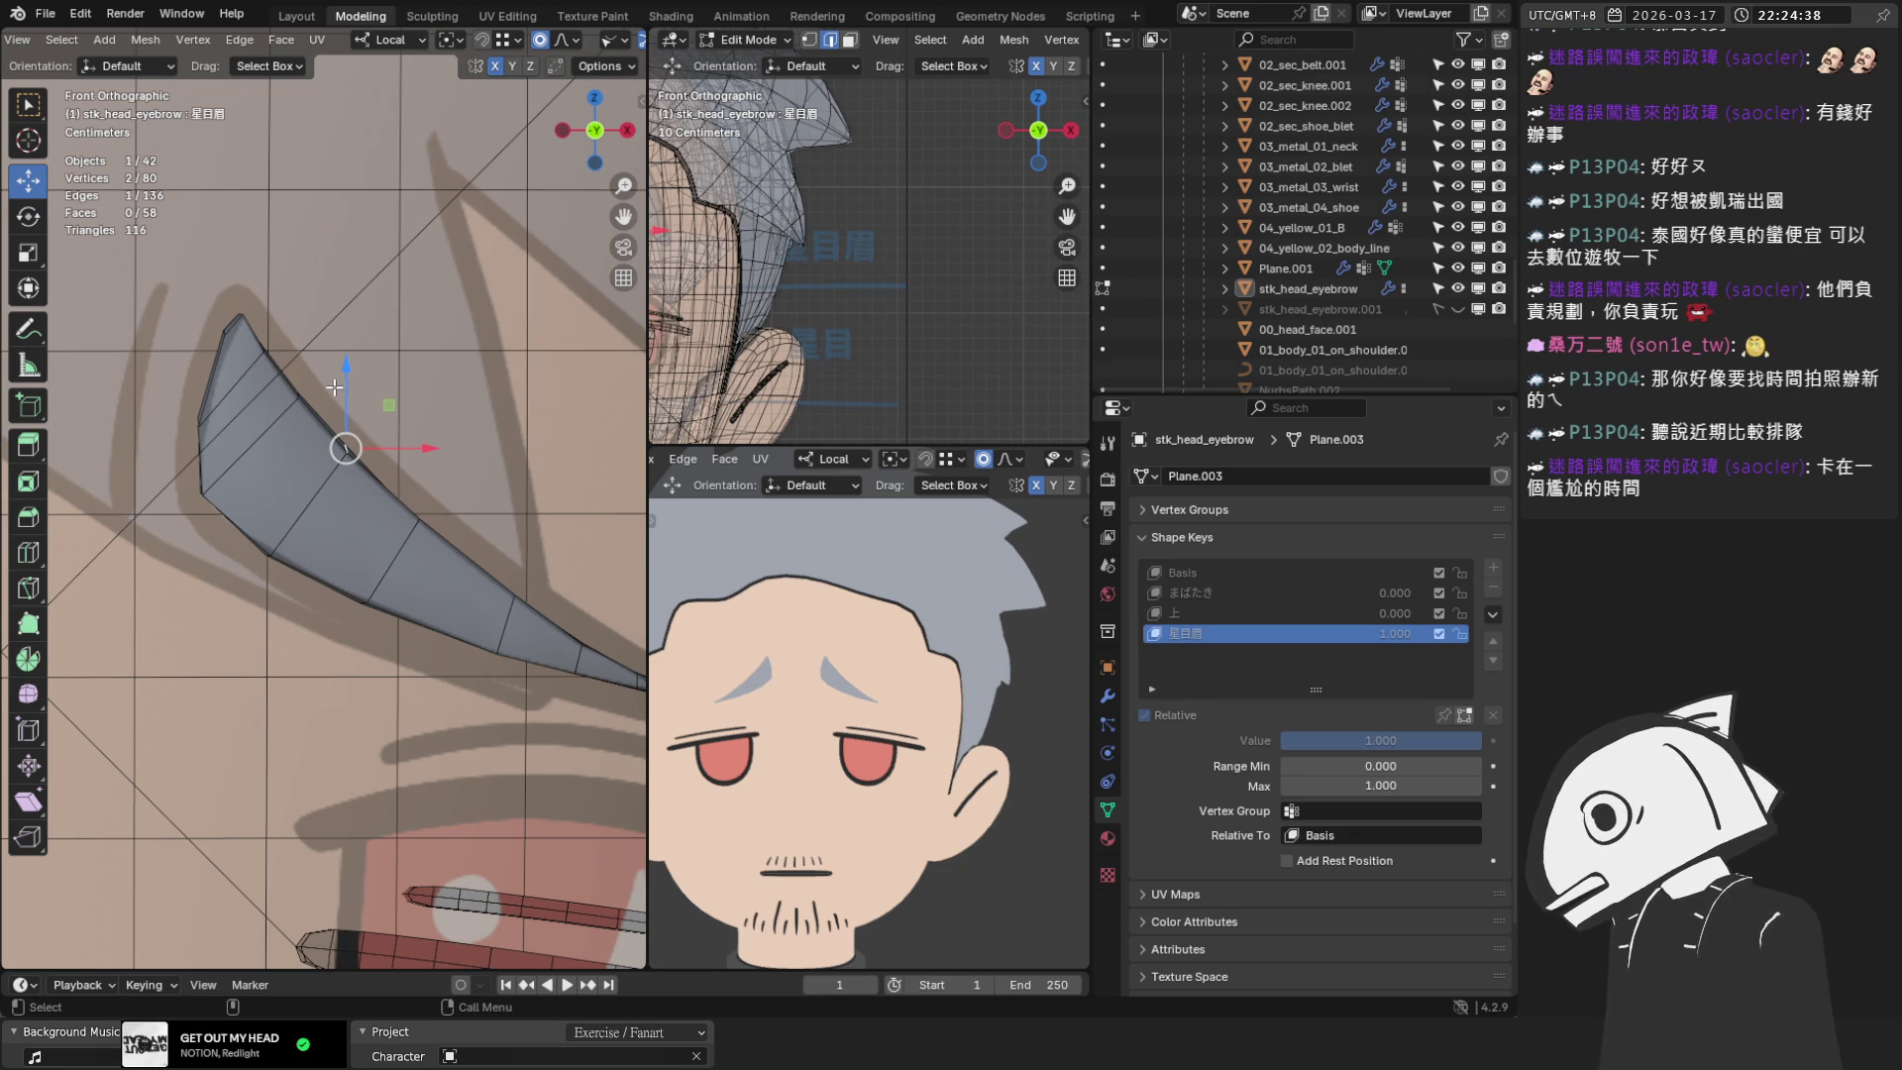
scroll(358, 373, "up", 2)
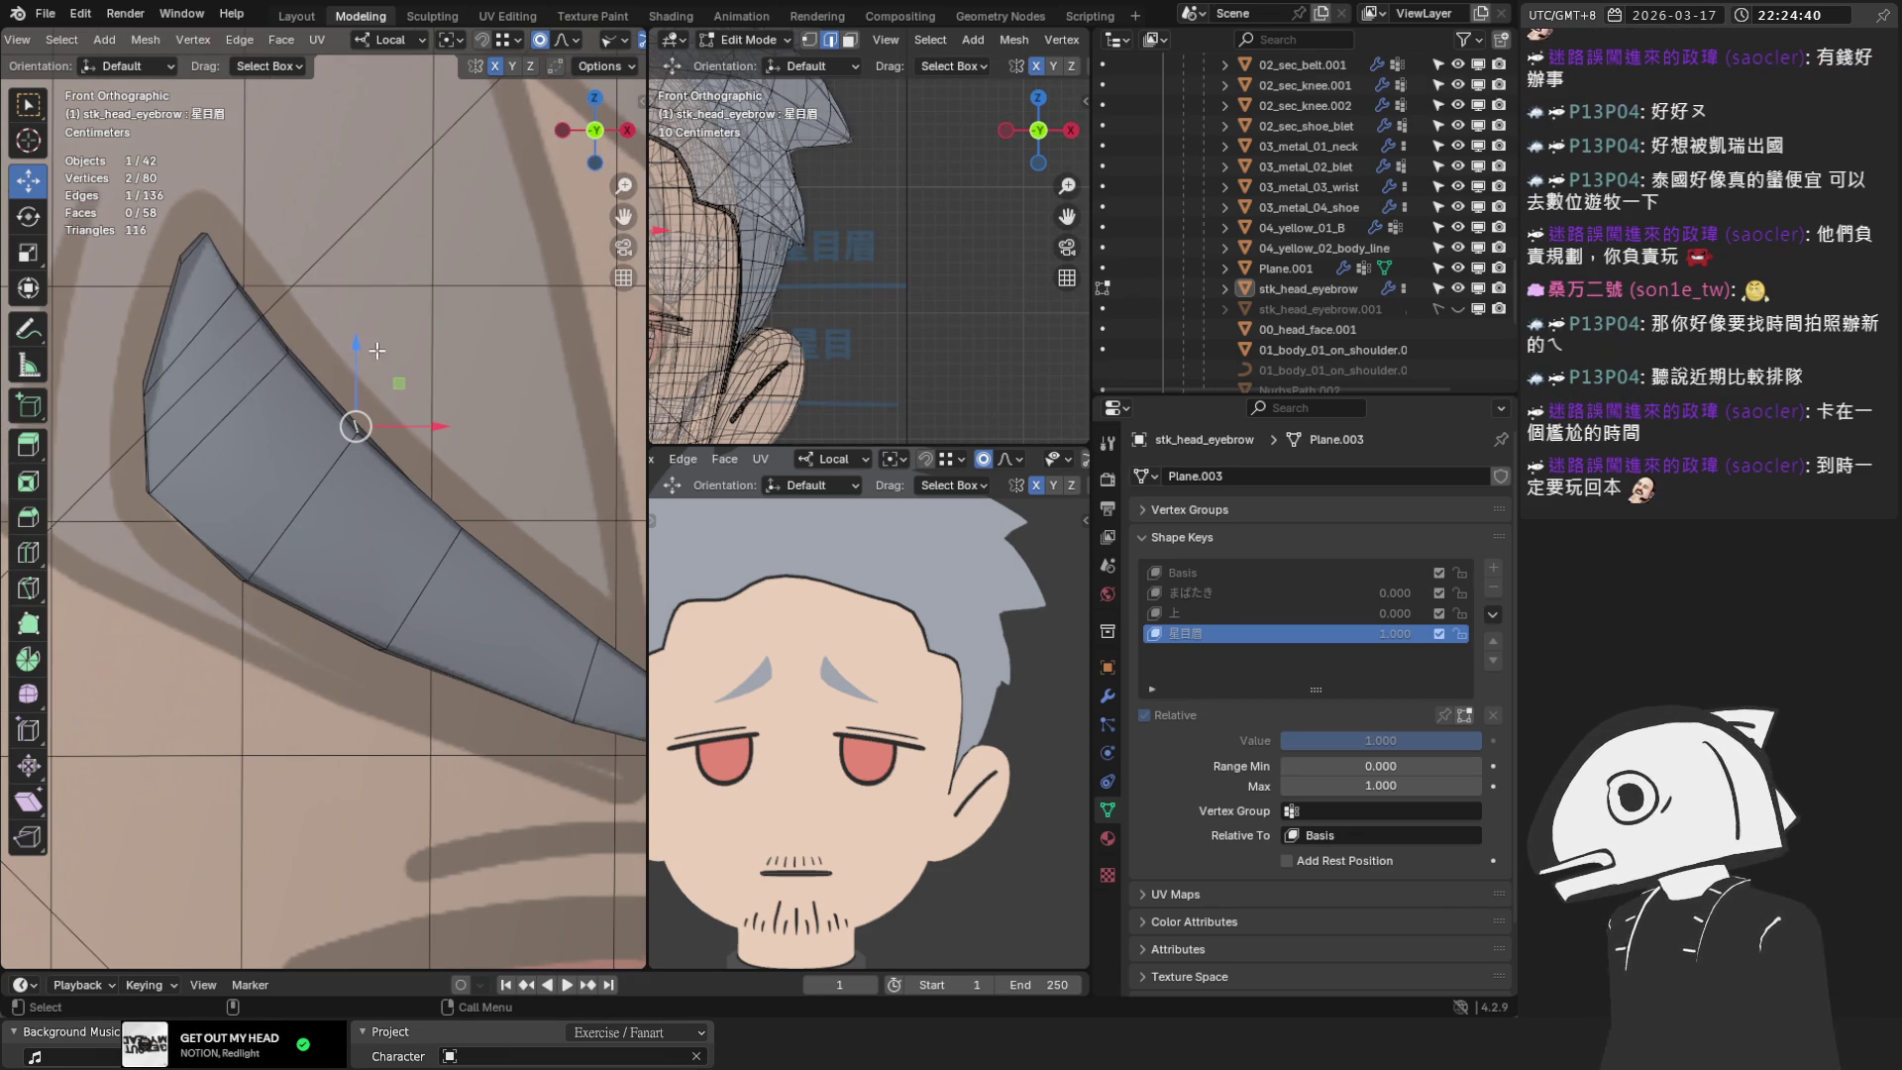
scroll(416, 40, "down", 3)
key("alt+z")
scroll(331, 428, "up", 1)
scroll(331, 428, "up", 1)
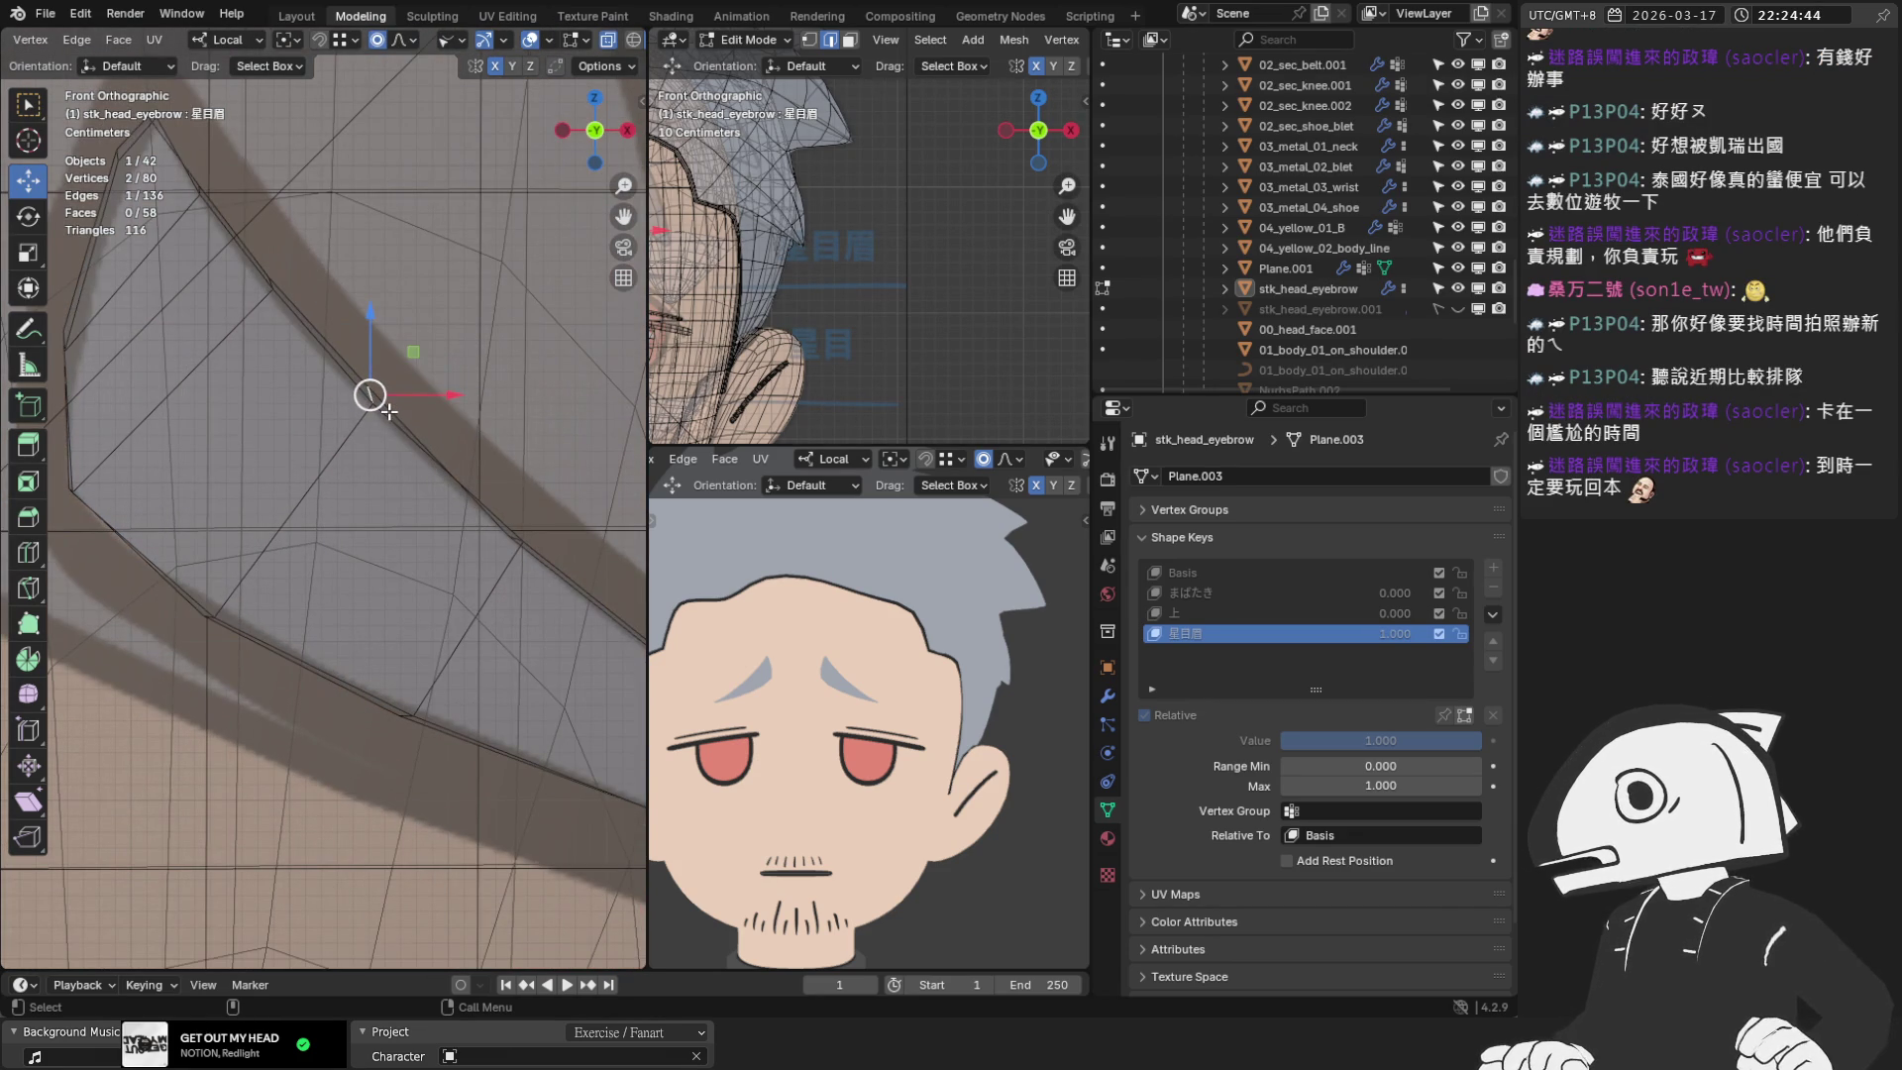
key("1")
scroll(385, 405, "up", 1)
Pull the first eyebrow outline vertices onto the sketch's eyebrow line
left_click(389, 349)
left_click_drag(390, 349, 382, 350)
left_click(384, 333, "shift")
scroll(382, 350, "up", 2)
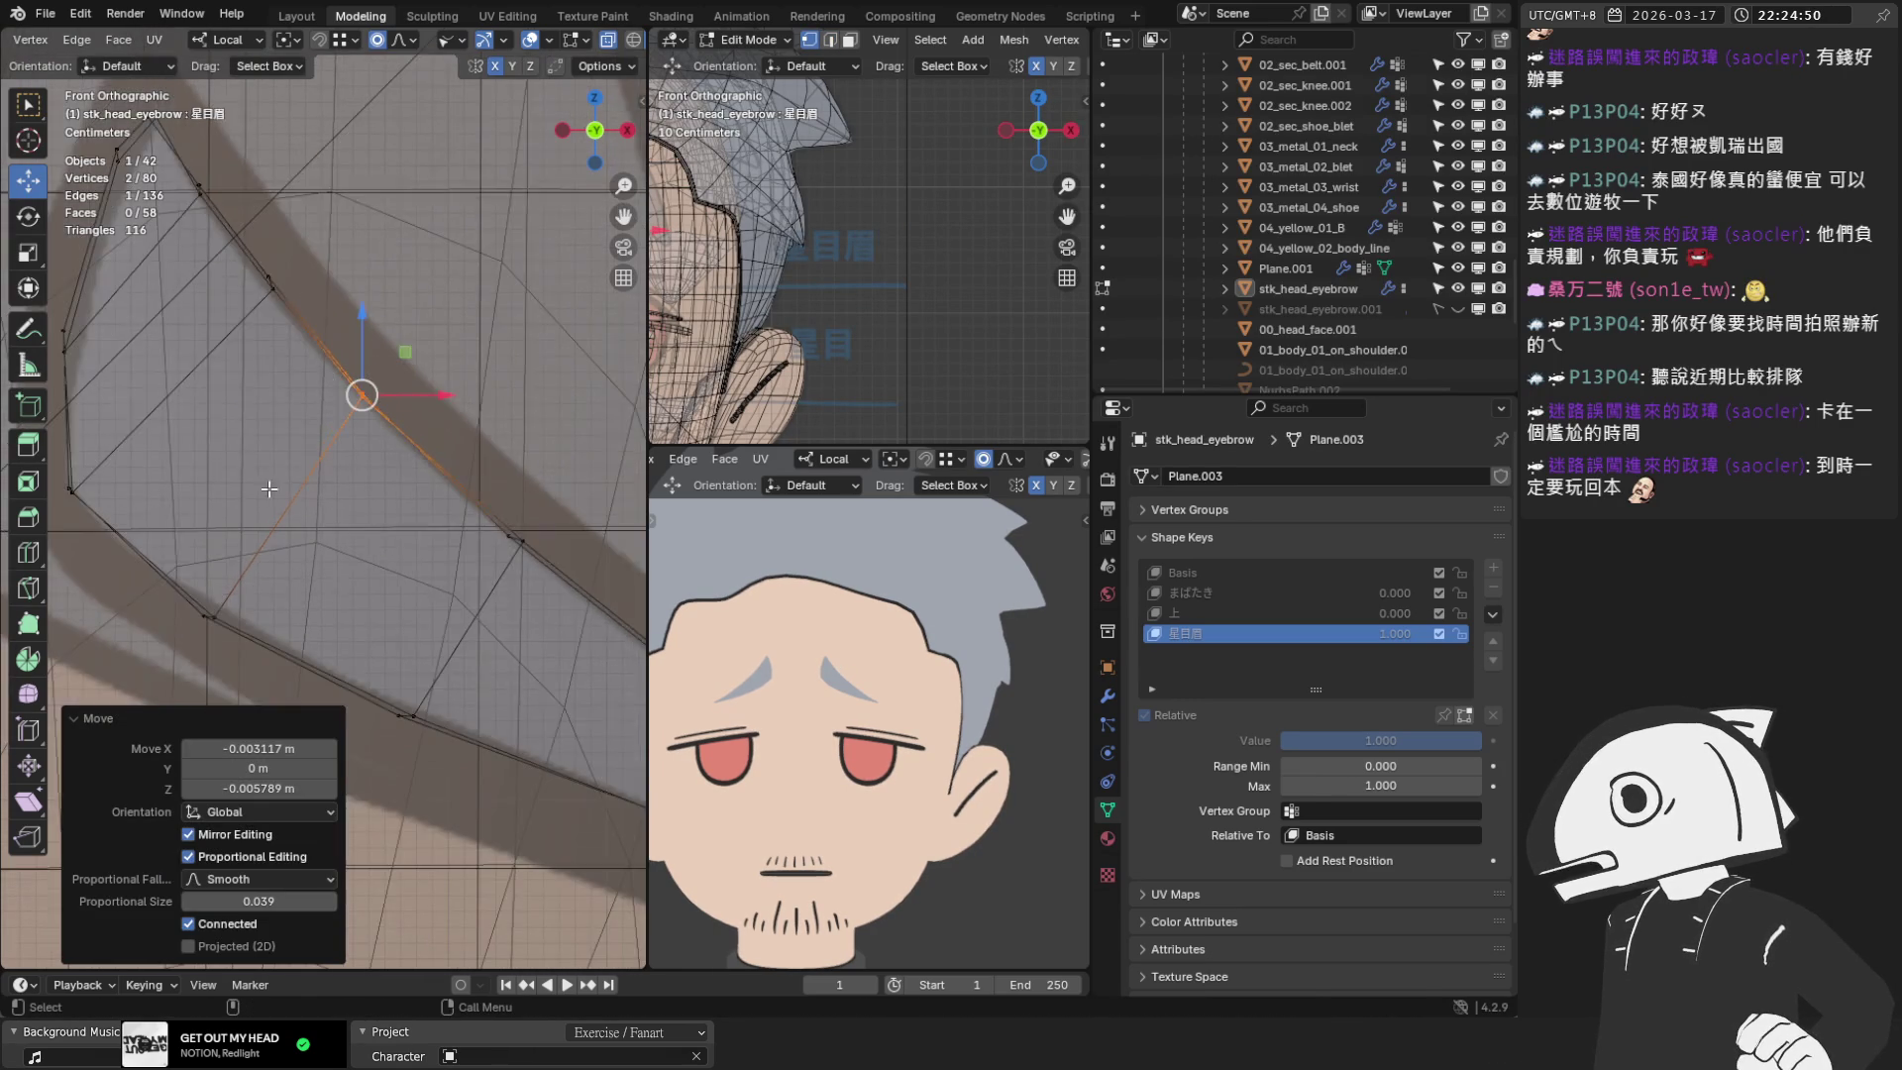
scroll(405, 536, "up", 1)
mouse_move(397, 589)
left_mouse_down()
mouse_move(420, 598)
mouse_move(442, 560)
left_mouse_up()
left_click(420, 590, "shift")
Nudge the vertices at the eyebrow's inner end along the sketch
scroll(441, 586, "down", 2)
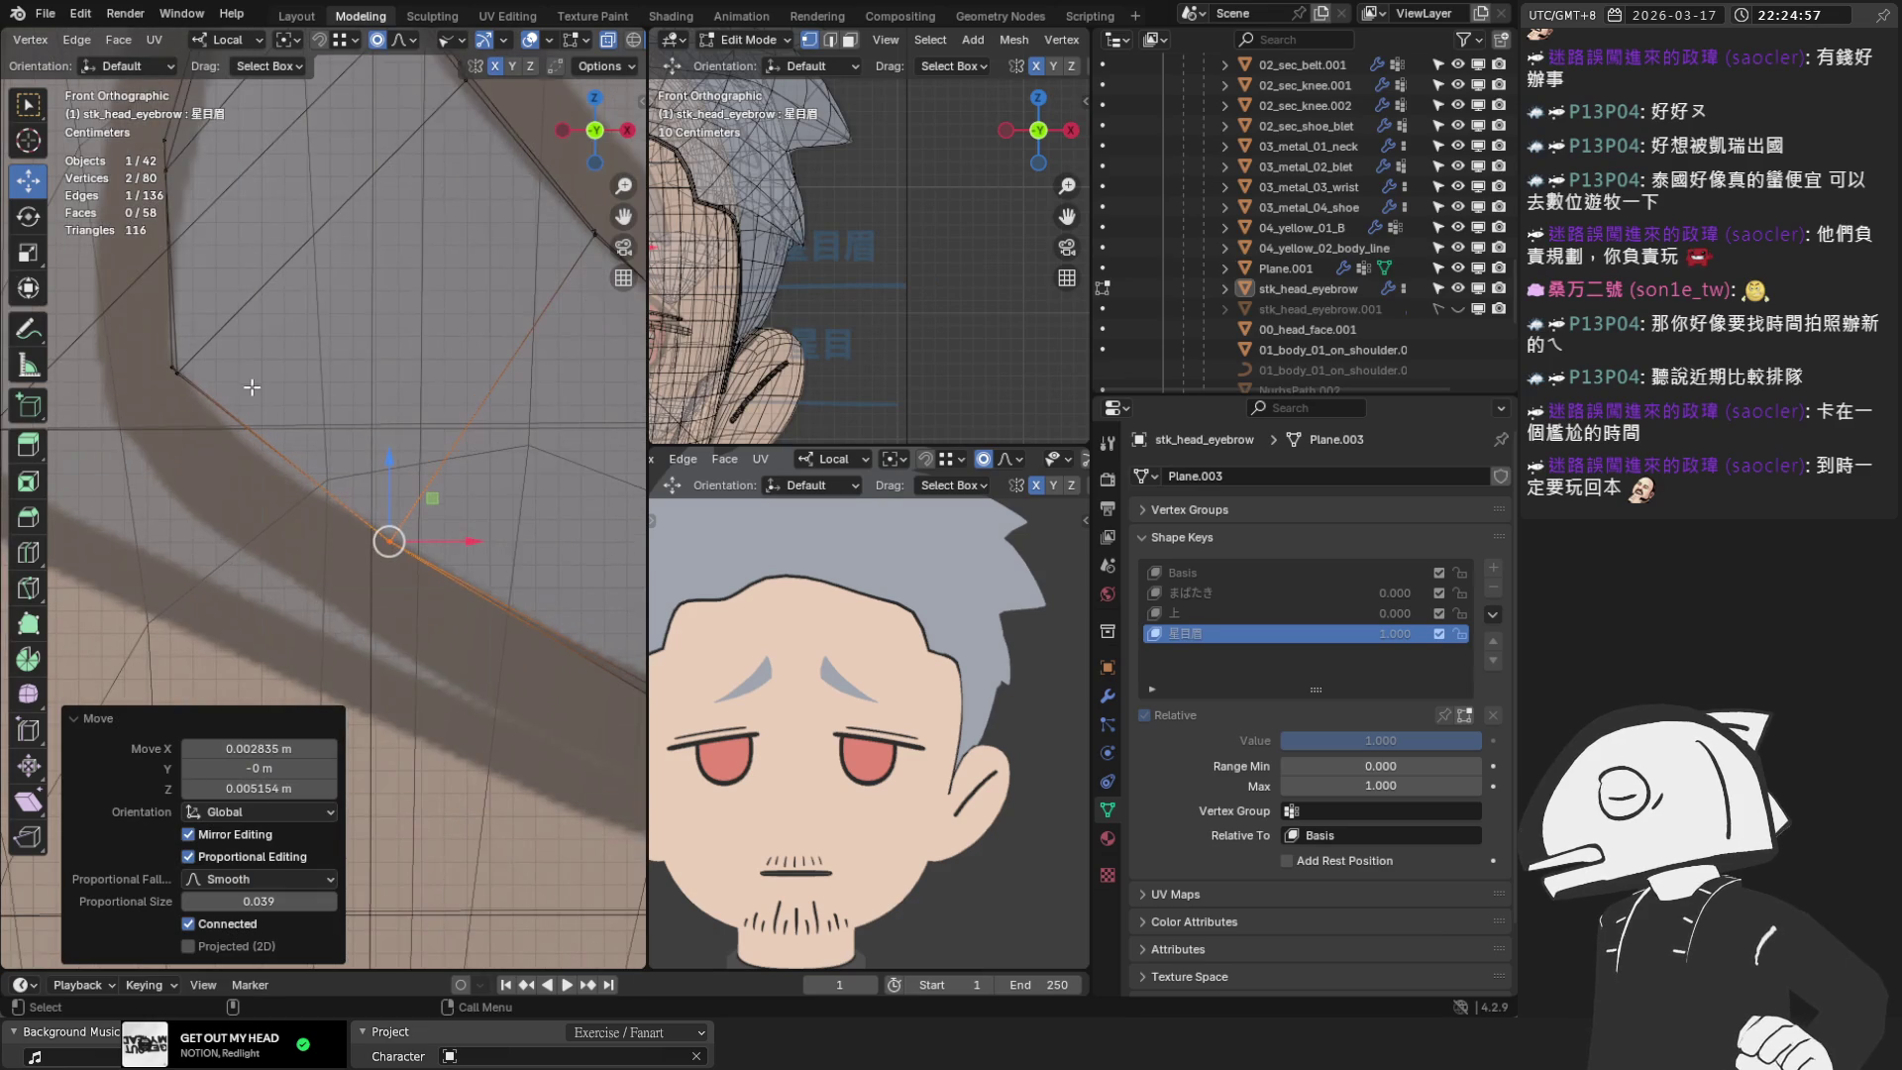
middle_click_drag(441, 586, 459, 561, "shift")
left_click(493, 577)
left_click_drag(493, 577, 496, 586)
left_click(499, 590, "shift")
middle_click_drag(577, 620, 478, 581, "shift")
Reposition further eyebrow vertices, moving the upper vertex with smooth proportional falloff
scroll(478, 581, "up", 1)
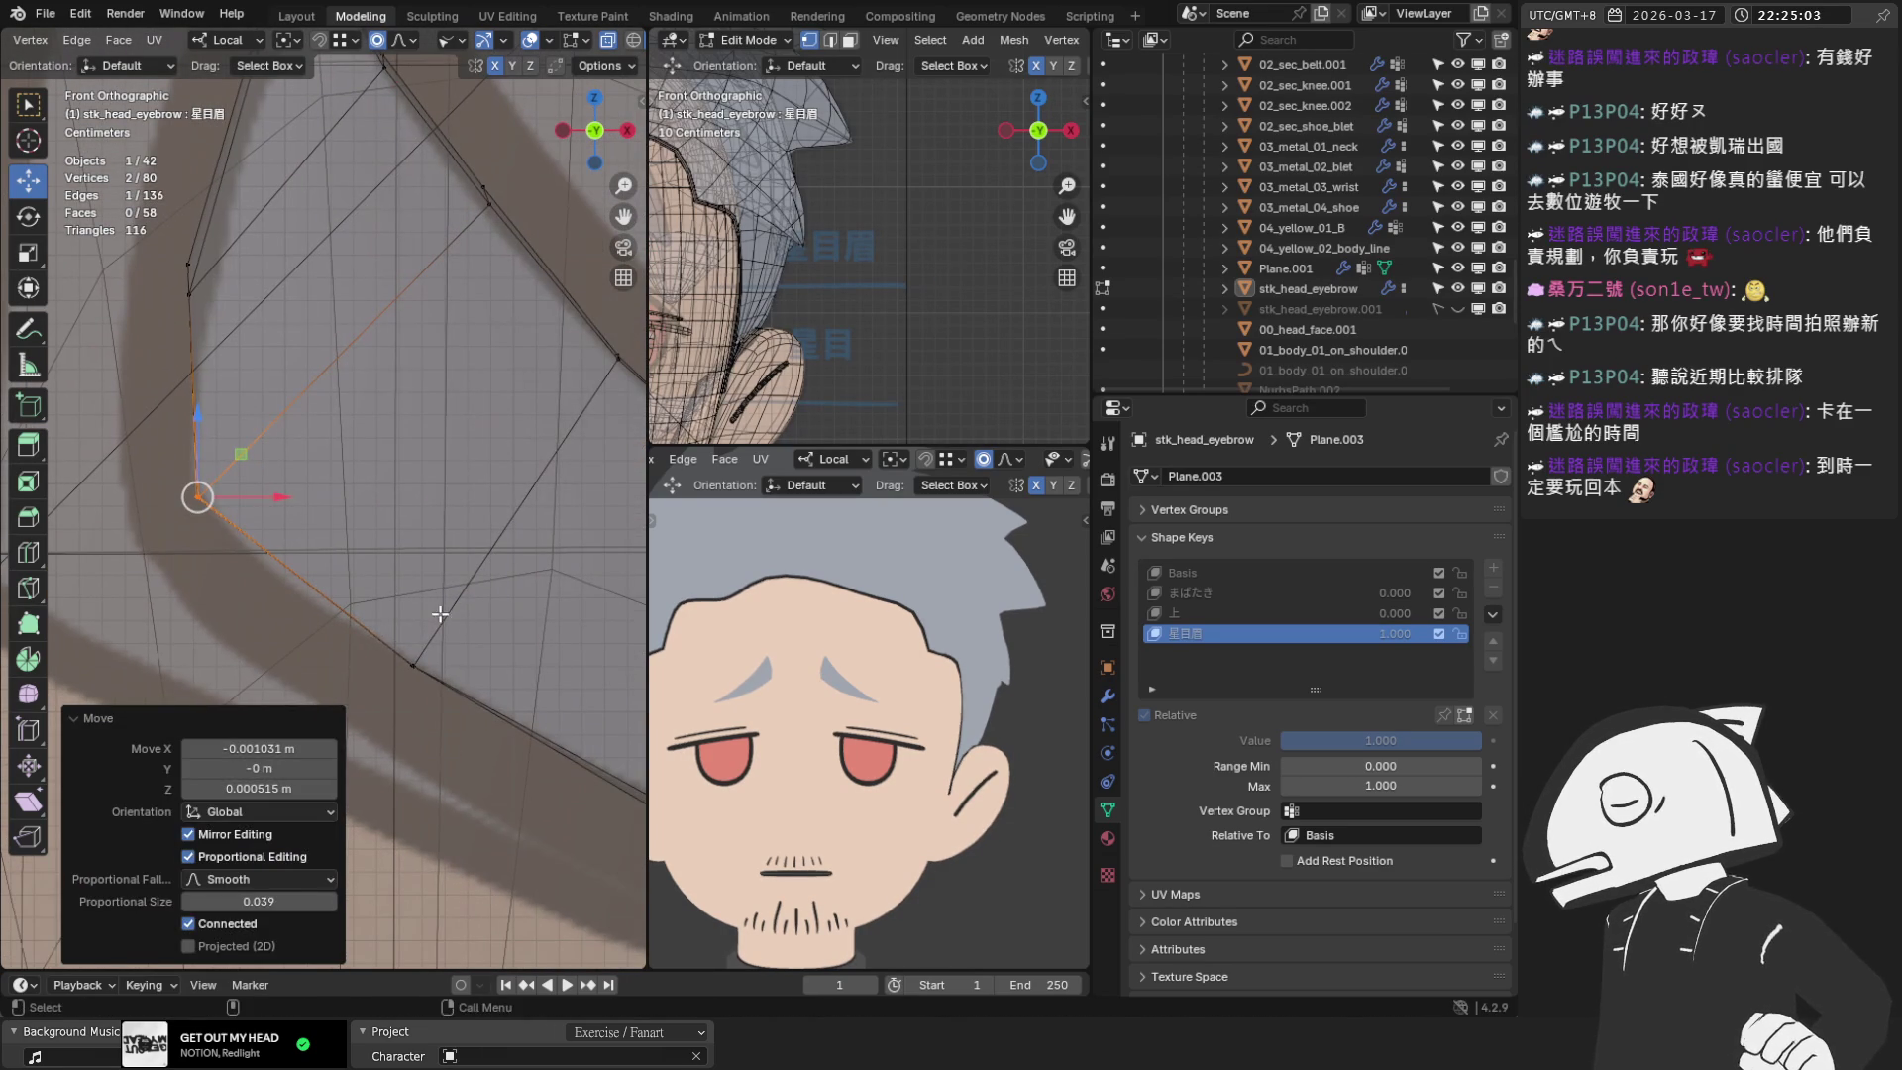
left_click(412, 667)
left_click_drag(412, 666, 395, 645)
left_click(199, 496)
left_click_drag(199, 496, 227, 518)
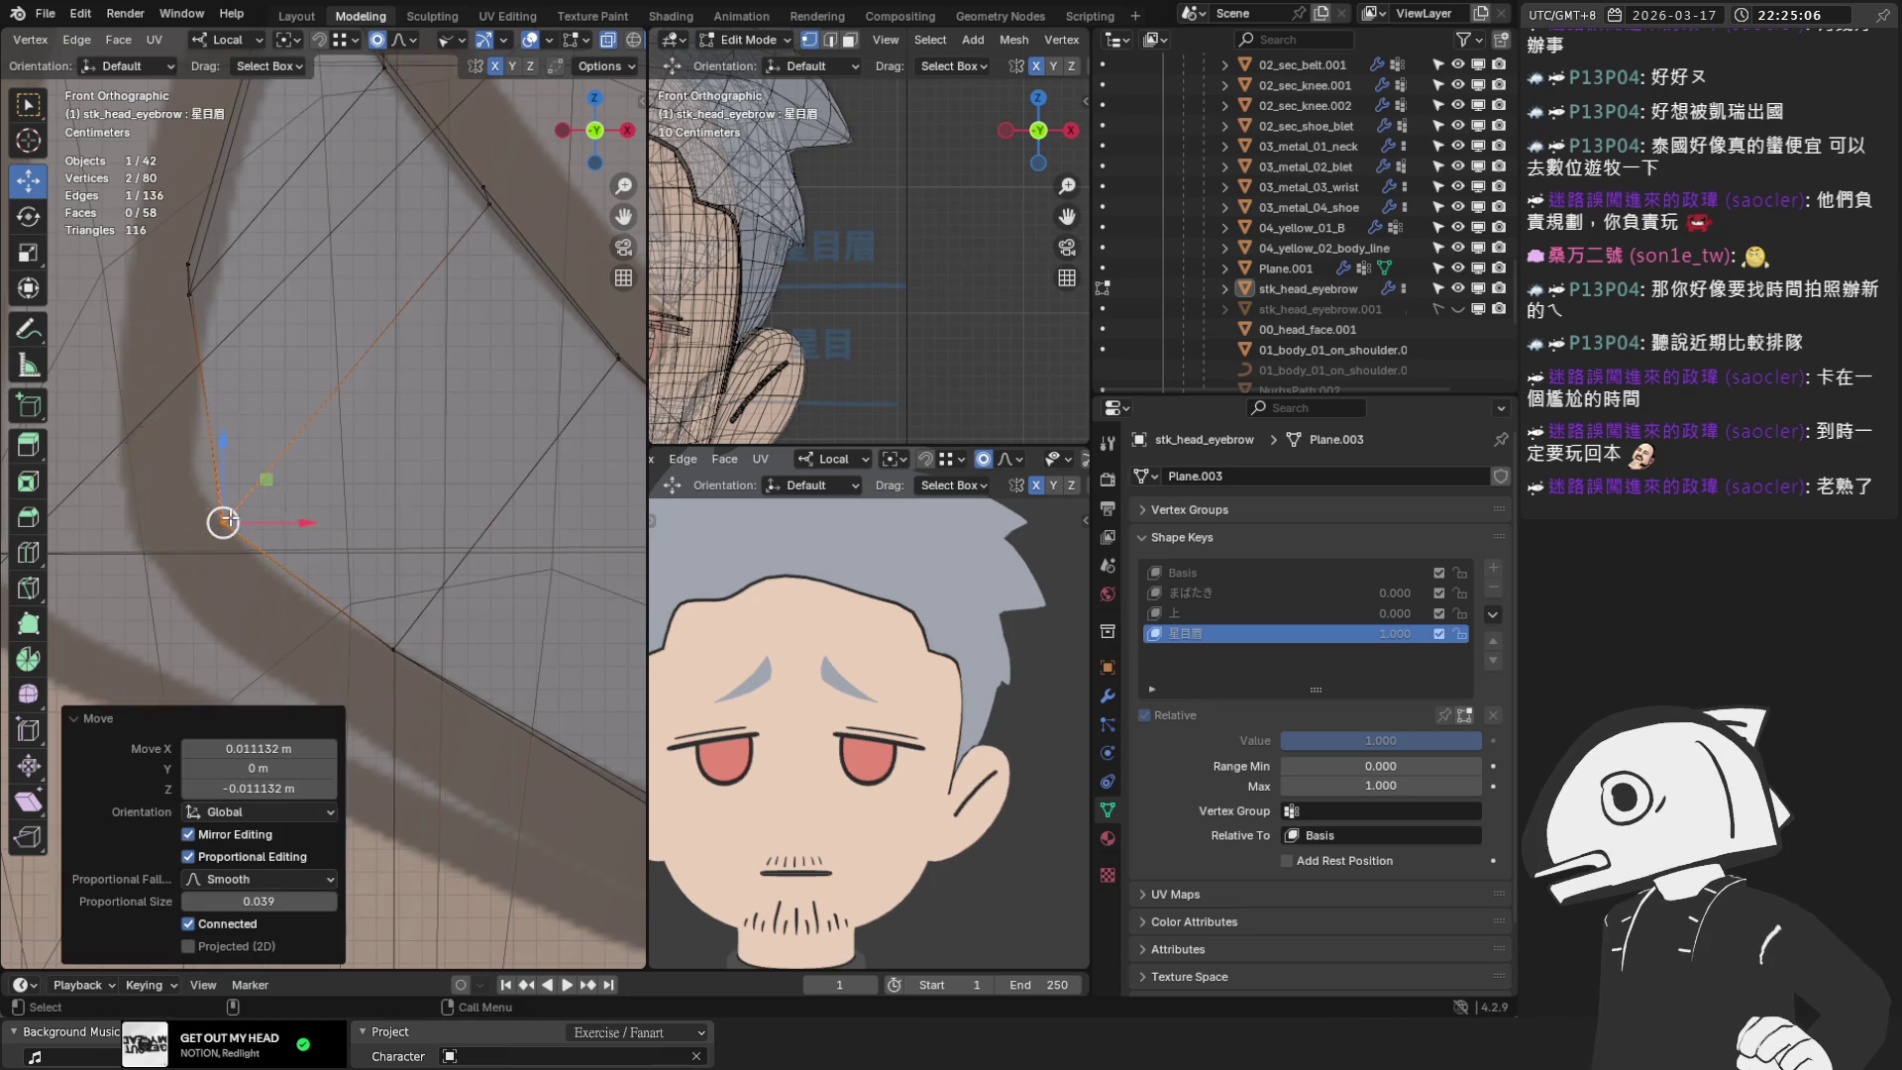
left_click(187, 293)
left_click_drag(187, 293, 187, 263)
key("b")
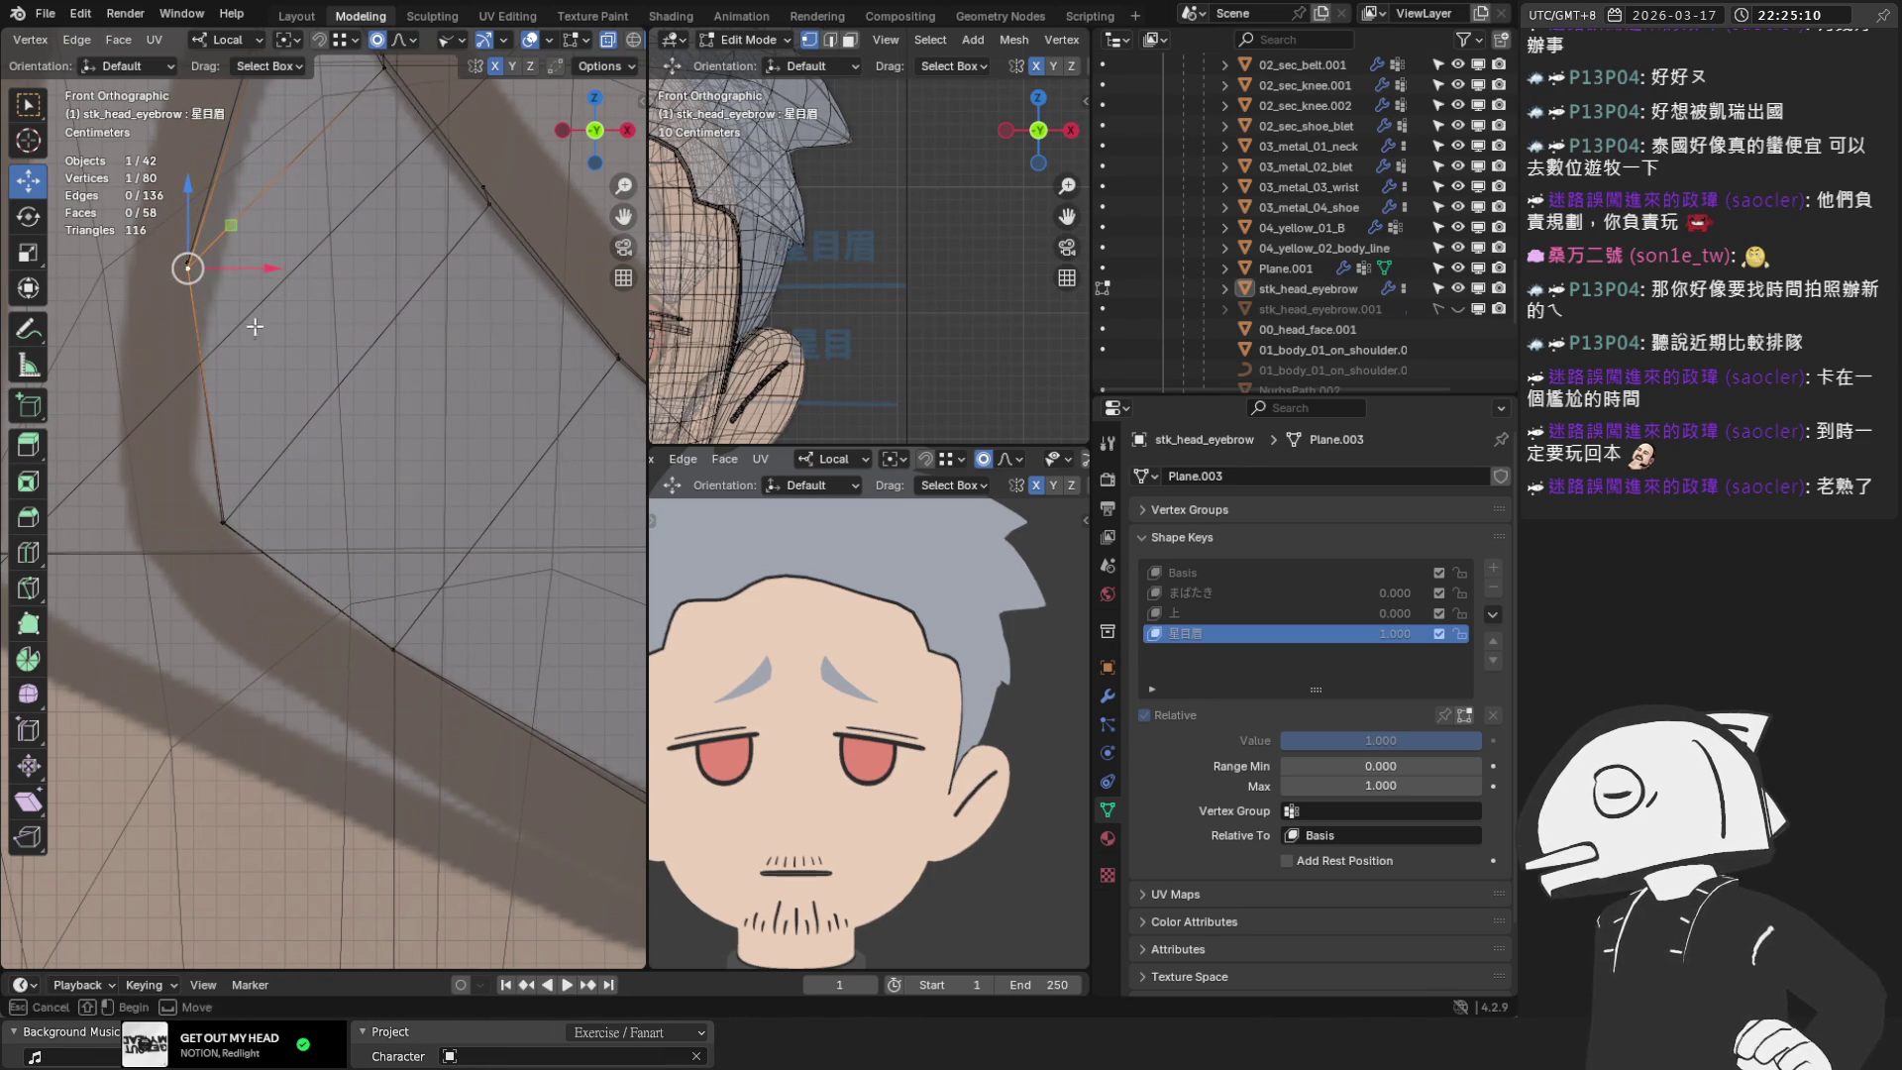
left_click_drag(188, 267, 203, 350)
Brush-select the overlapping vertex pair, shift it slightly, and lower another vertex
key("alt+a")
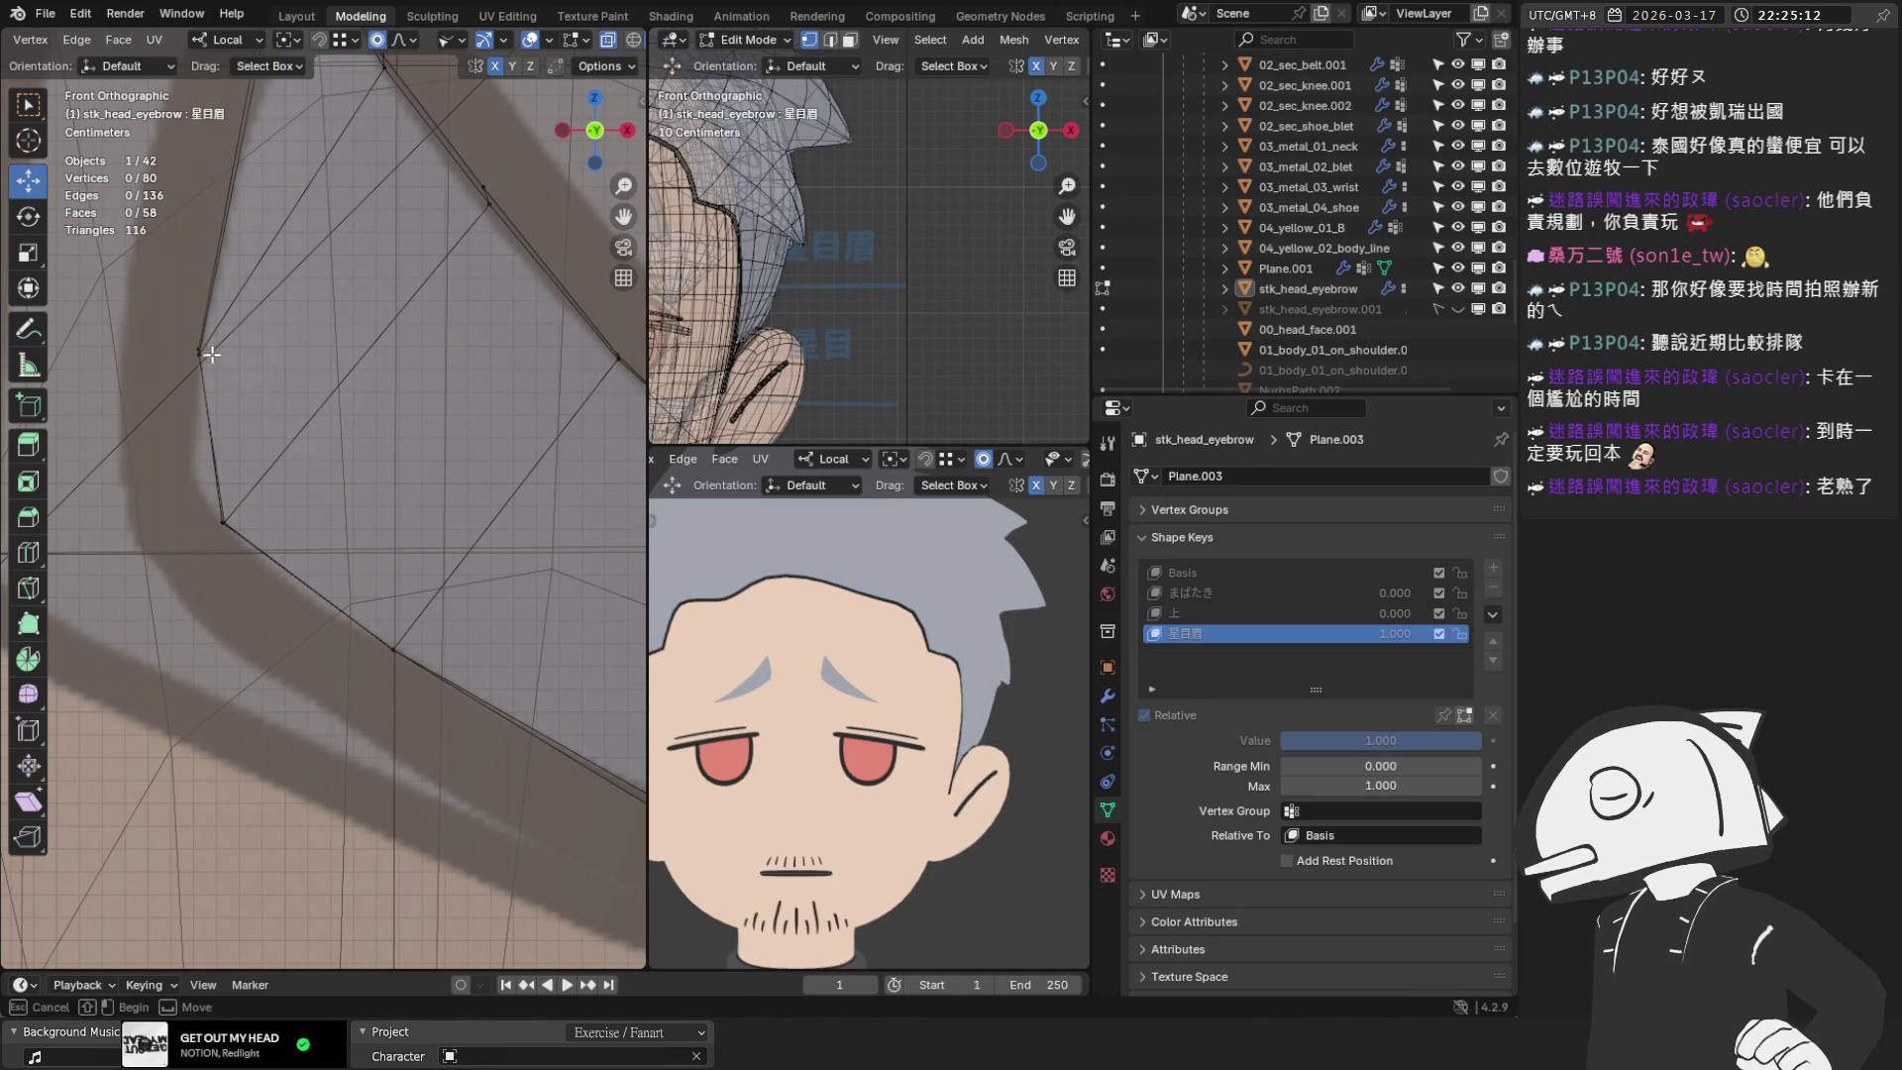
key("c")
left_click(199, 348)
right_click(199, 348)
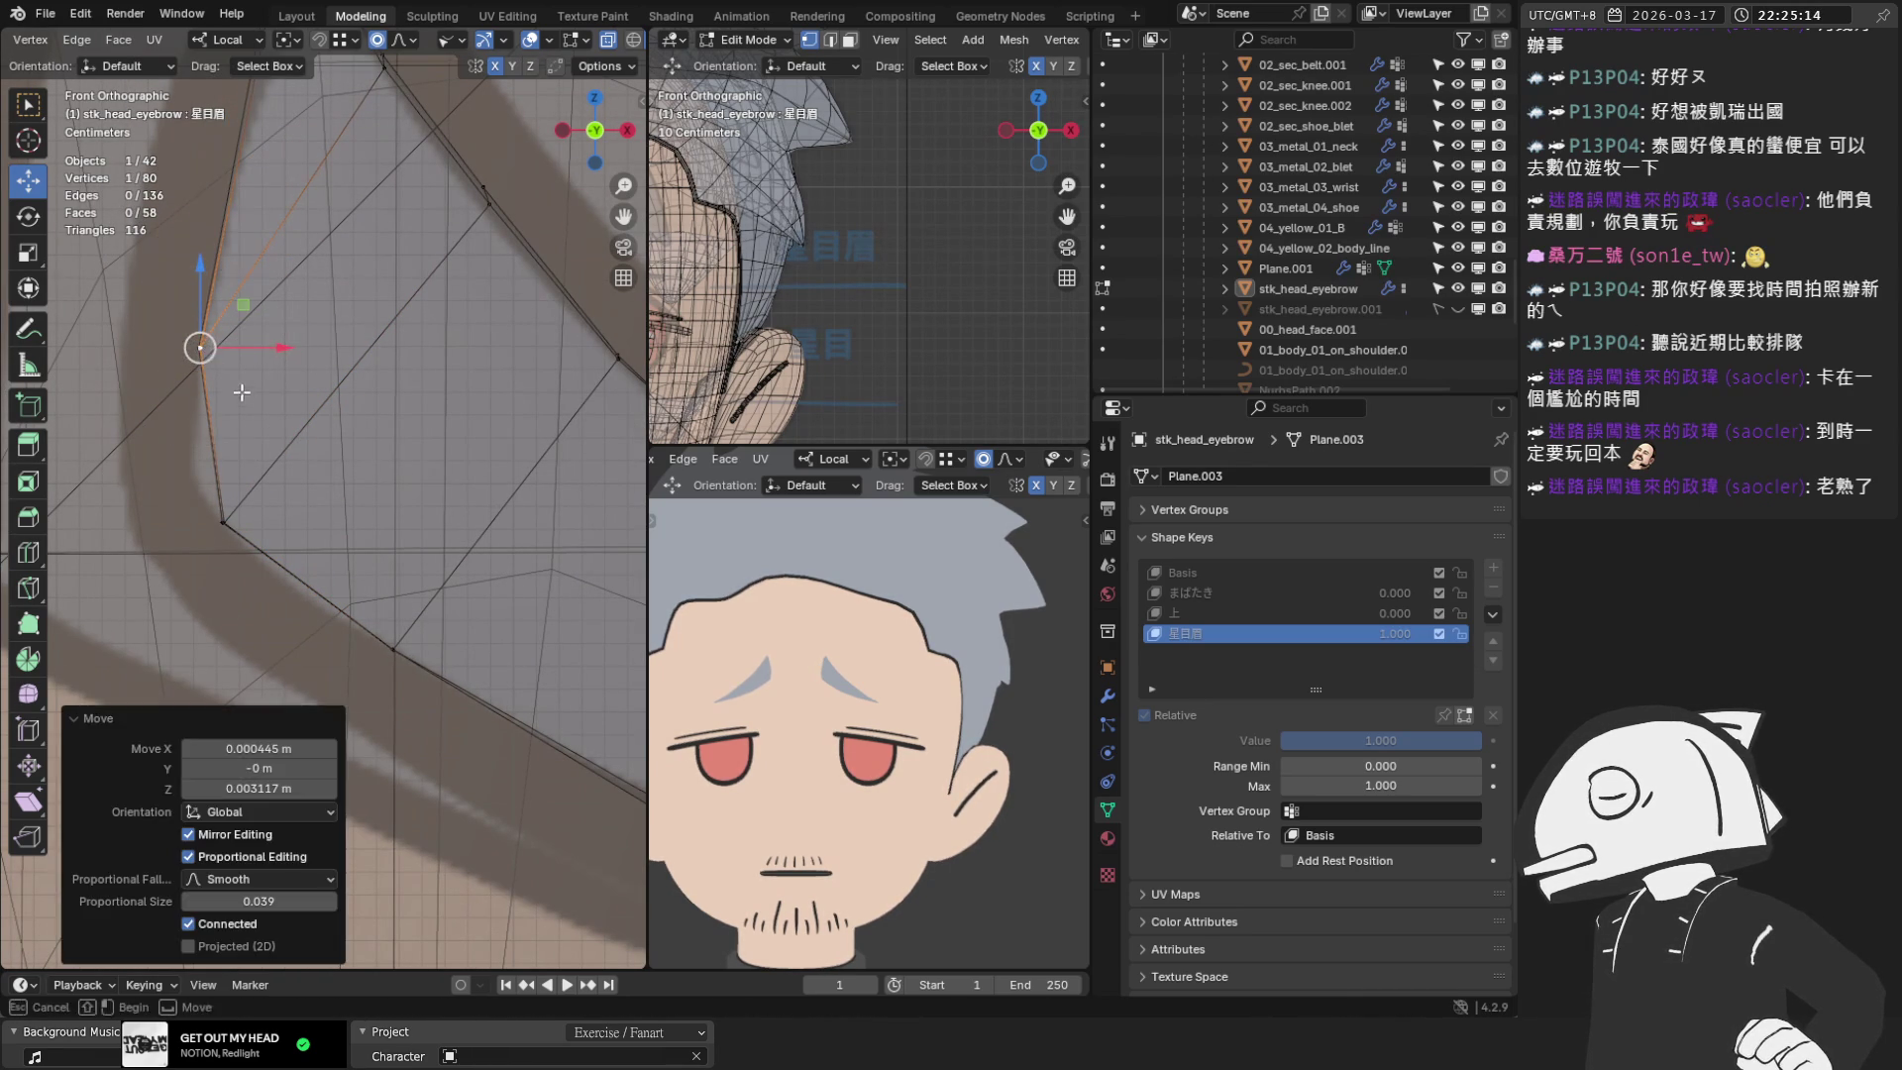
left_click_drag(199, 349, 194, 351)
scroll(200, 349, "down", 3)
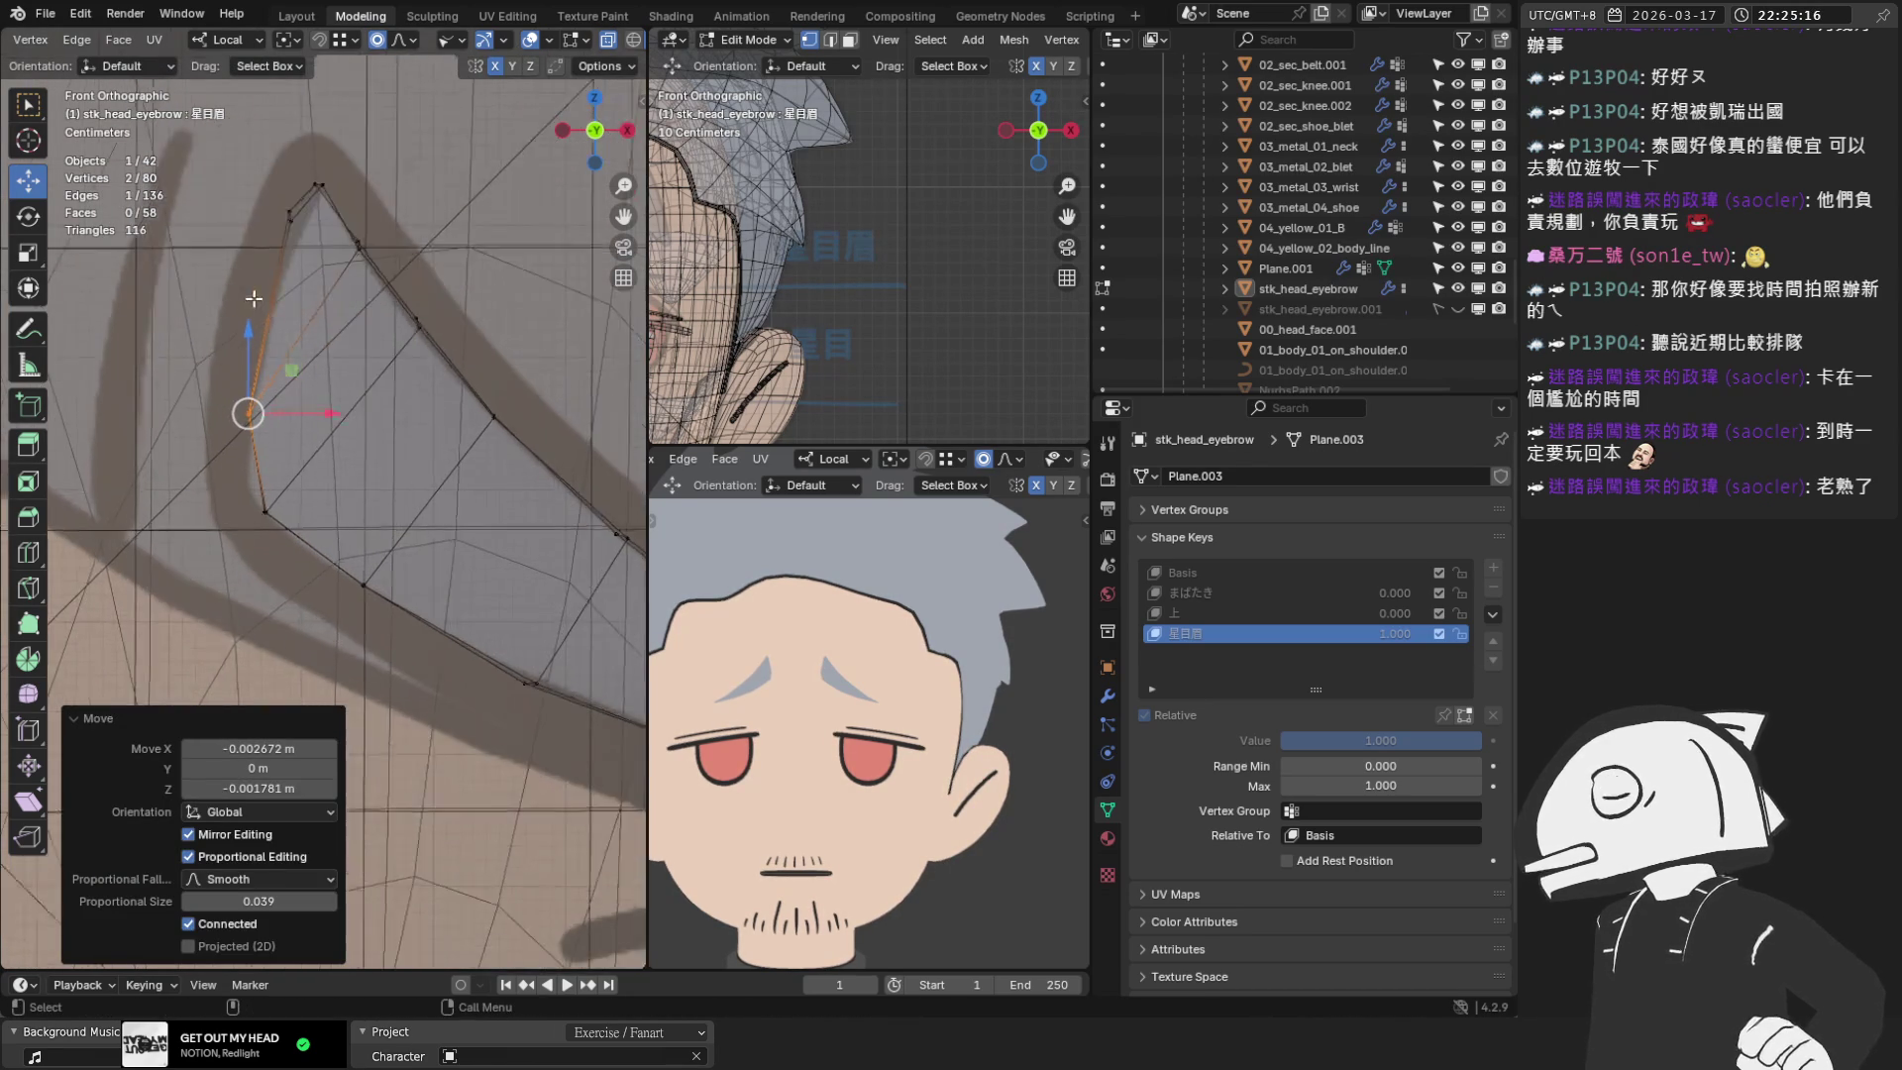
scroll(303, 283, "up", 3)
left_click_drag(372, 289, 375, 343)
left_click(455, 240)
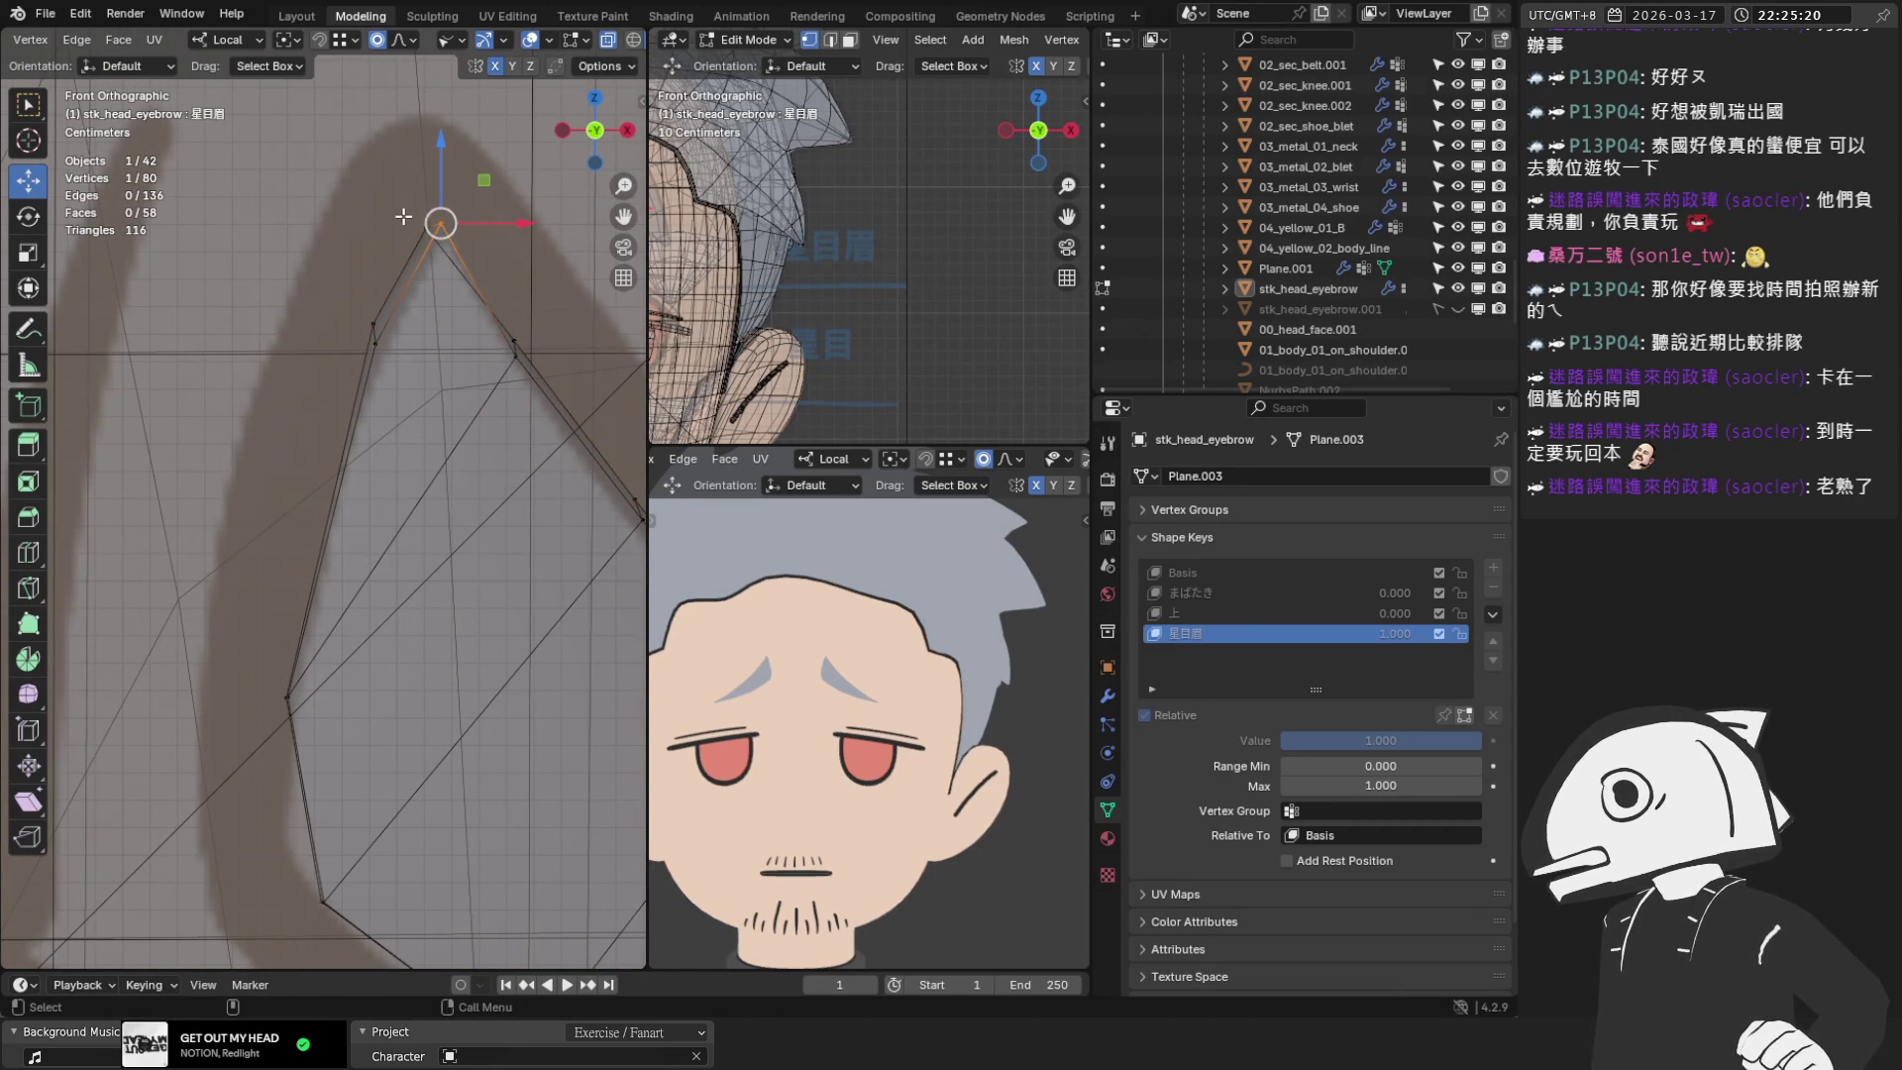
Adjust the top, lower-left and right-hand eyebrow vertices to match the sketch
left_click_drag(441, 224, 436, 245)
left_click(451, 243)
left_click(427, 247, "shift")
left_click(370, 323)
left_click_drag(373, 325, 377, 355)
left_click(514, 342)
left_click_drag(514, 342, 512, 350)
left_click(442, 253, "shift")
left_click_drag(443, 252, 439, 240)
Move the eyebrow edge vertices down-right to follow the sketch
scroll(479, 344, "down", 2)
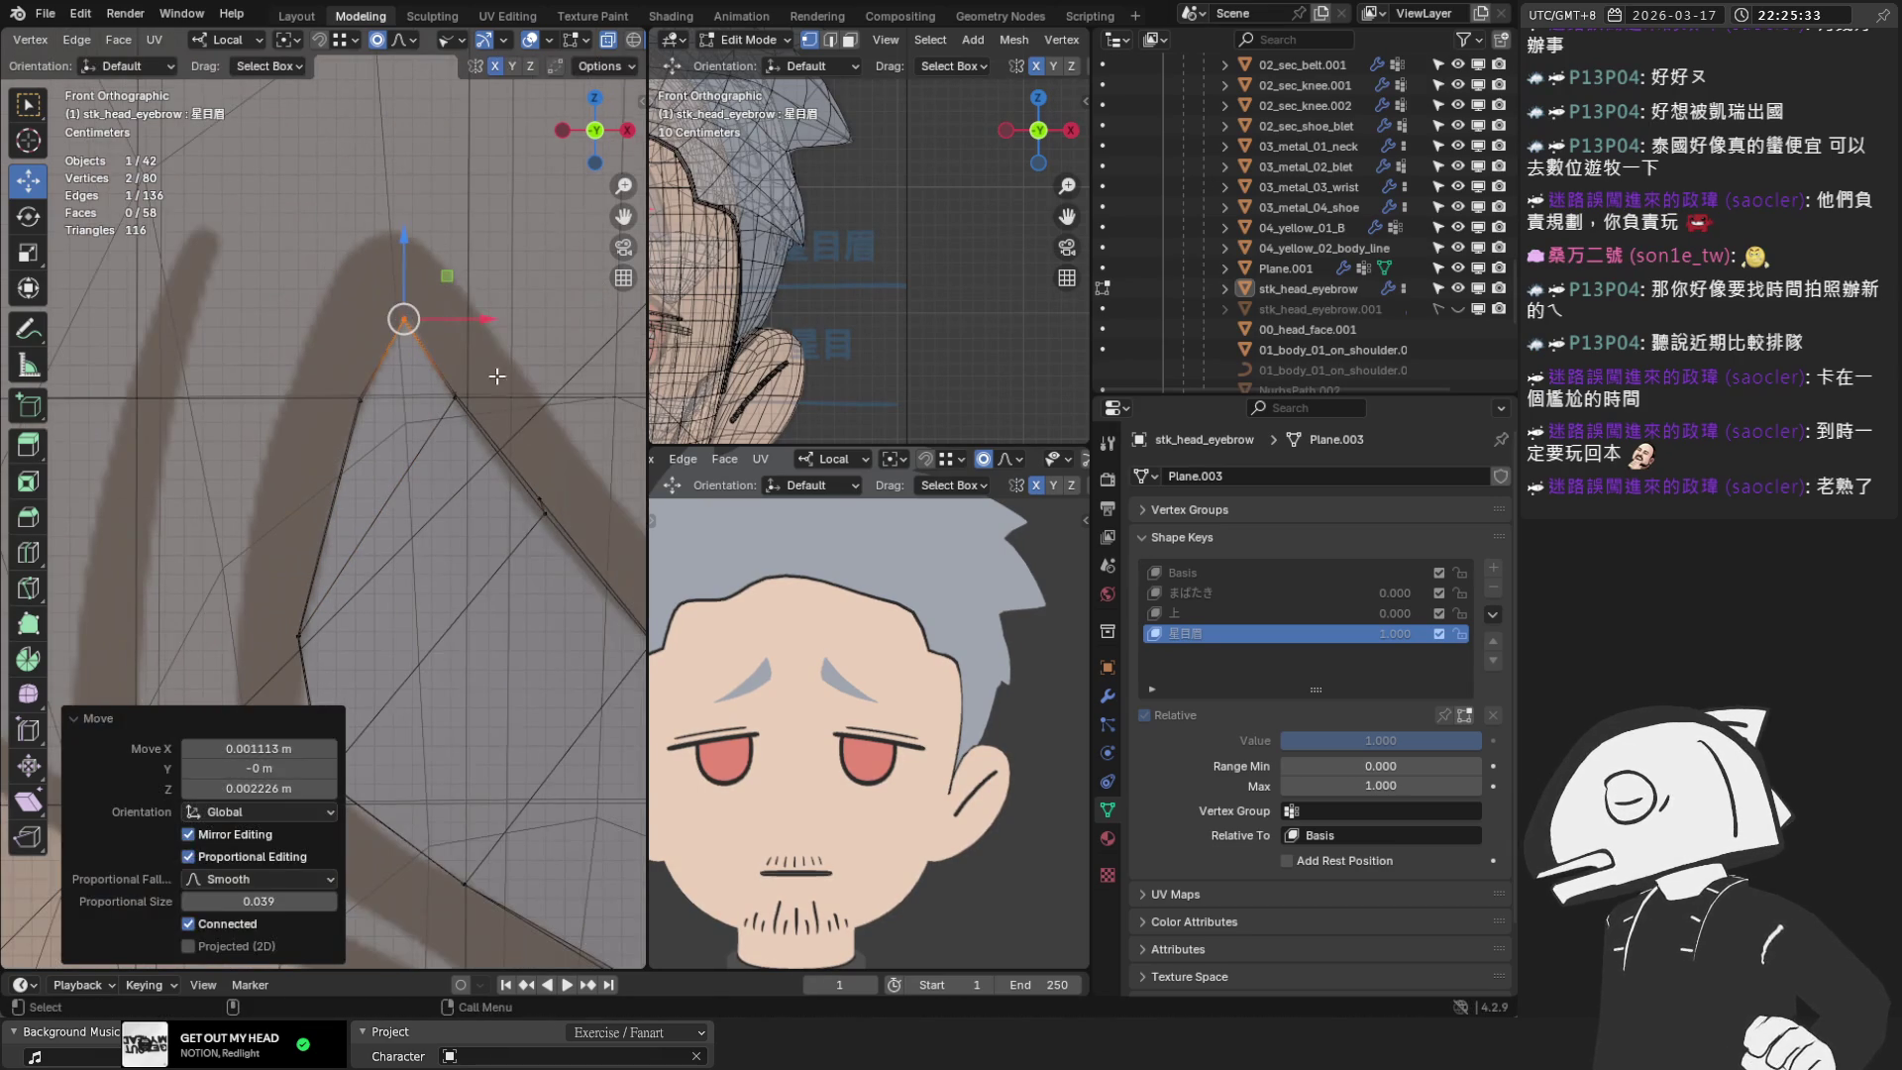
scroll(562, 481, "up", 2)
left_click(288, 413)
left_click_drag(288, 413, 285, 413)
left_click(353, 468, "shift")
mouse_move(353, 469)
left_mouse_down()
mouse_move(383, 544)
mouse_move(437, 590)
left_mouse_up()
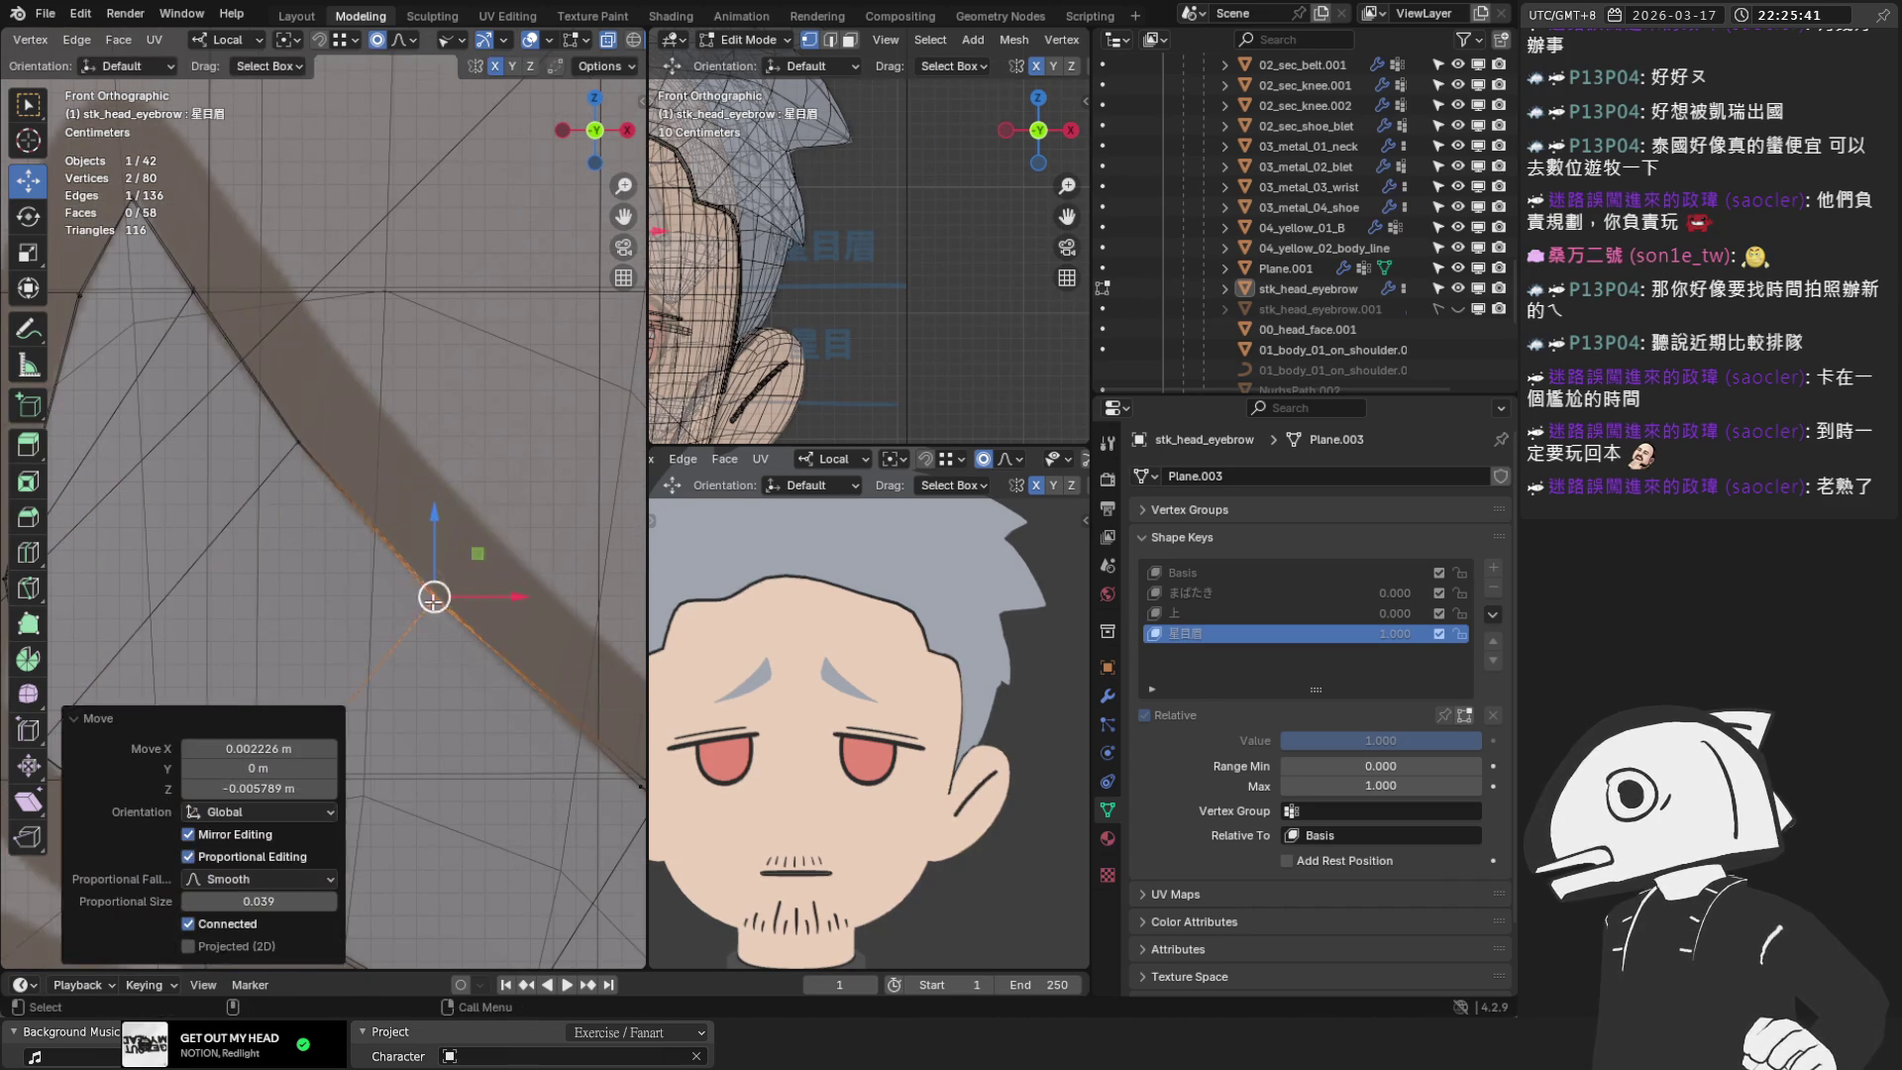
Shift vertices along the lower edge and further up the eyebrow edge
scroll(437, 589, "down", 2)
scroll(492, 664, "up", 3)
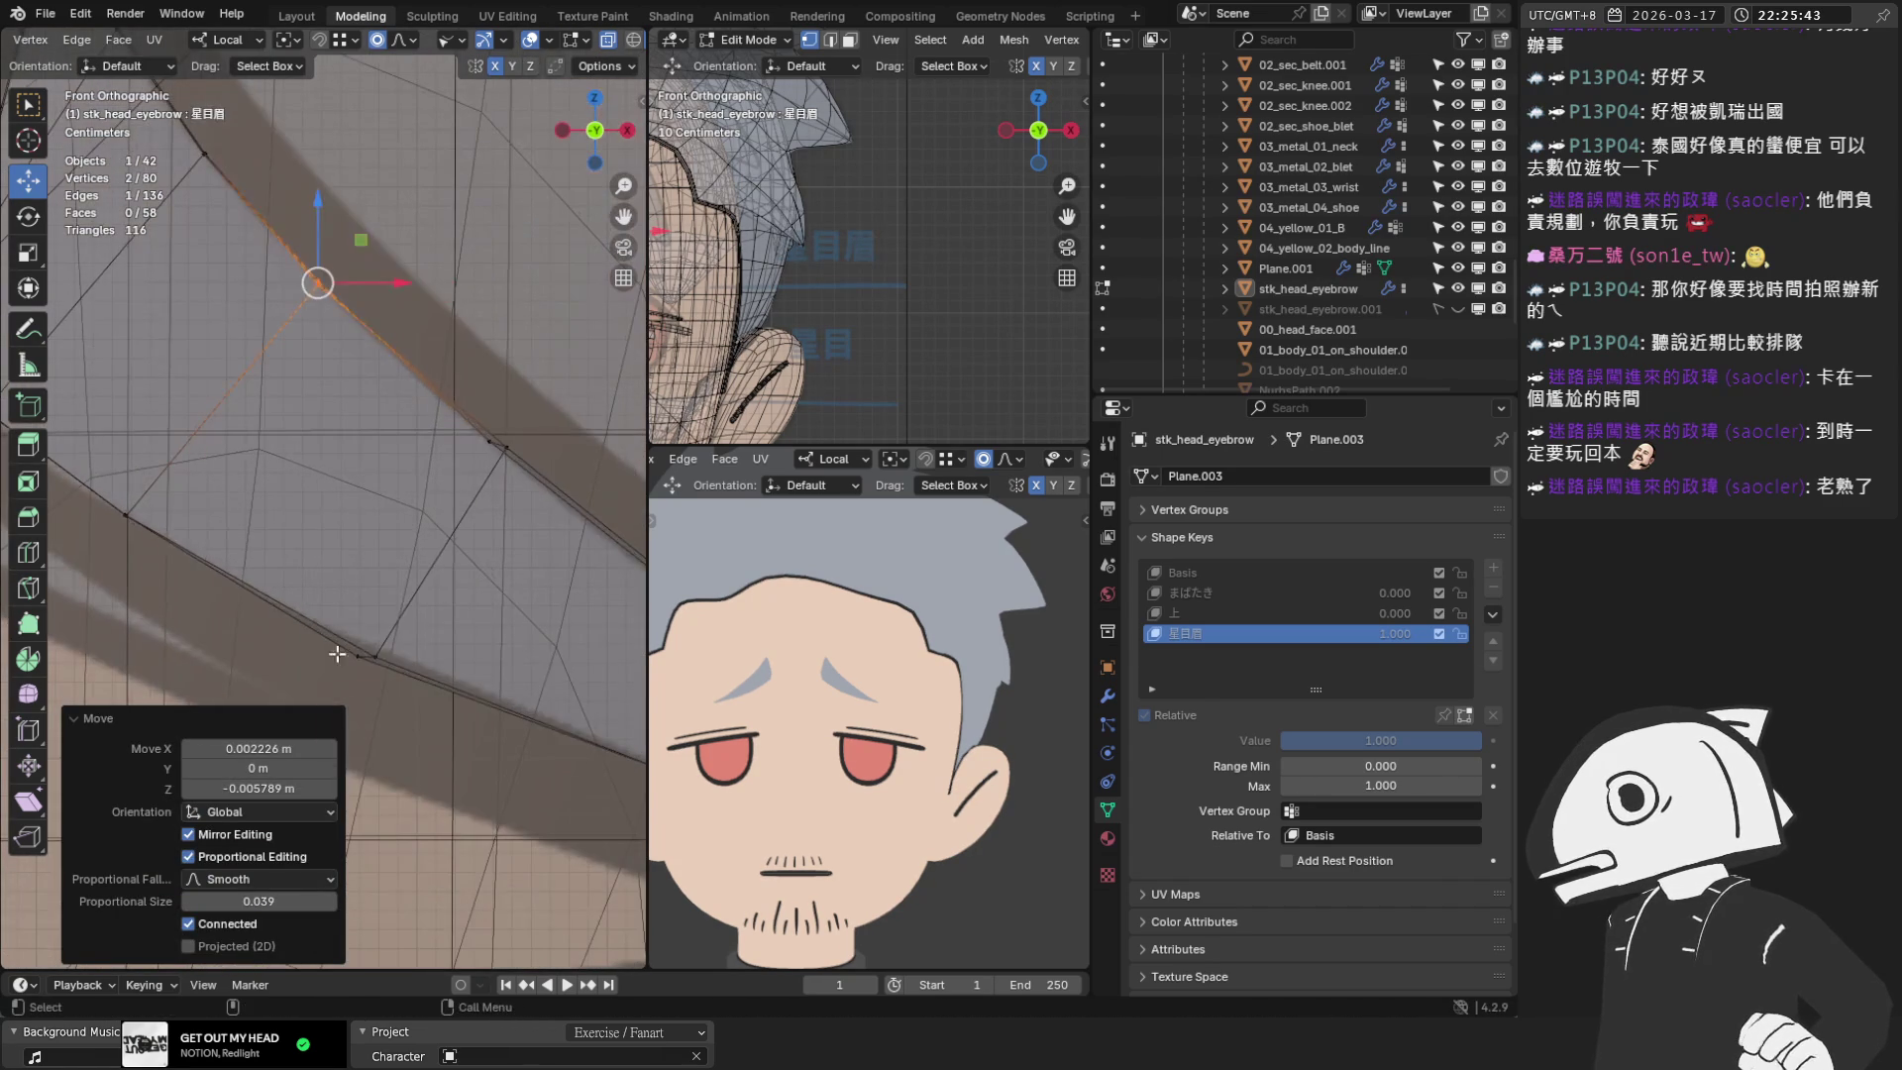
mouse_move(358, 656)
left_mouse_down()
mouse_move(380, 667)
mouse_move(374, 651)
left_mouse_up()
left_click_drag(489, 442, 496, 451)
left_click(497, 452, "shift")
scroll(426, 466, "down", 2)
middle_click_drag(543, 596, 376, 517, "shift")
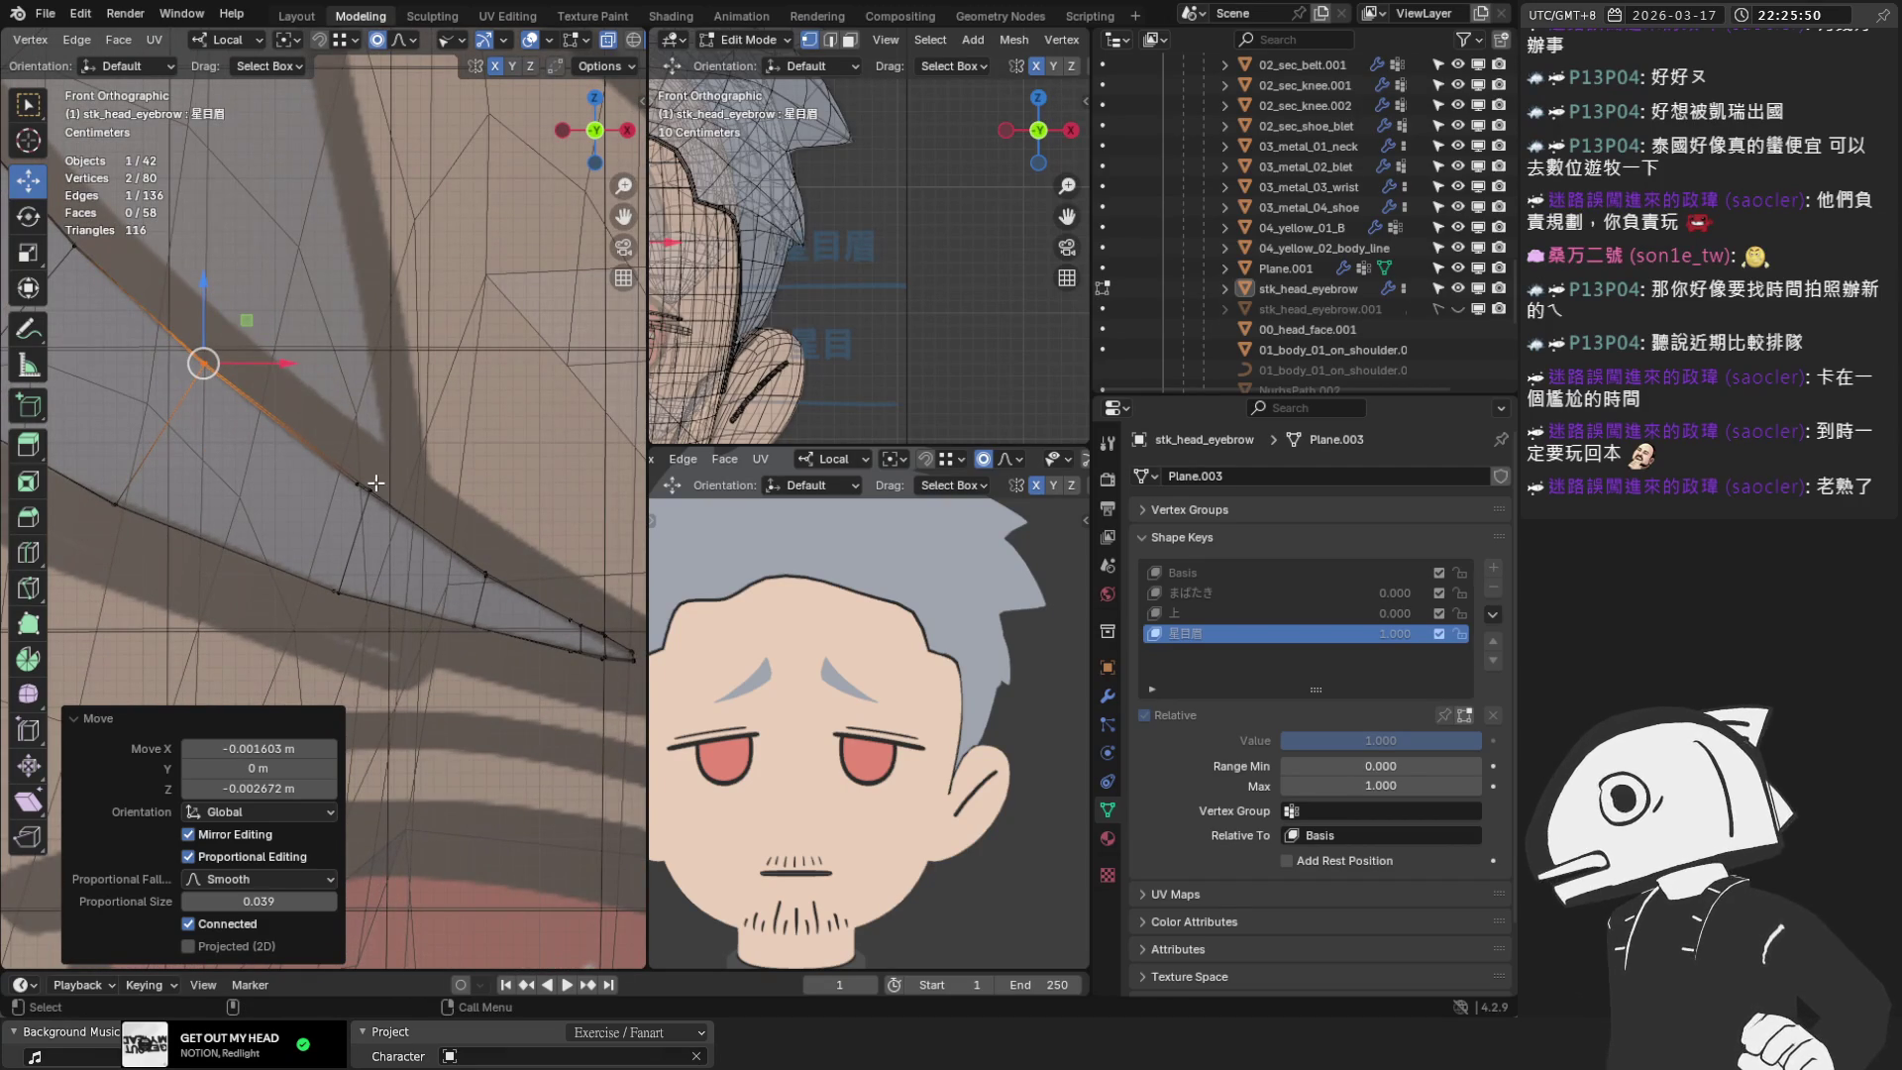
scroll(375, 483, "up", 2)
Place another edge vertex on the sketch line and move a lower-edge vertex with smooth falloff
left_click(377, 472)
left_click_drag(378, 471, 400, 488)
left_click(424, 506, "shift")
left_click(404, 484, "shift")
left_click(353, 671)
left_click_drag(332, 666, 355, 660)
left_click(355, 656, "shift")
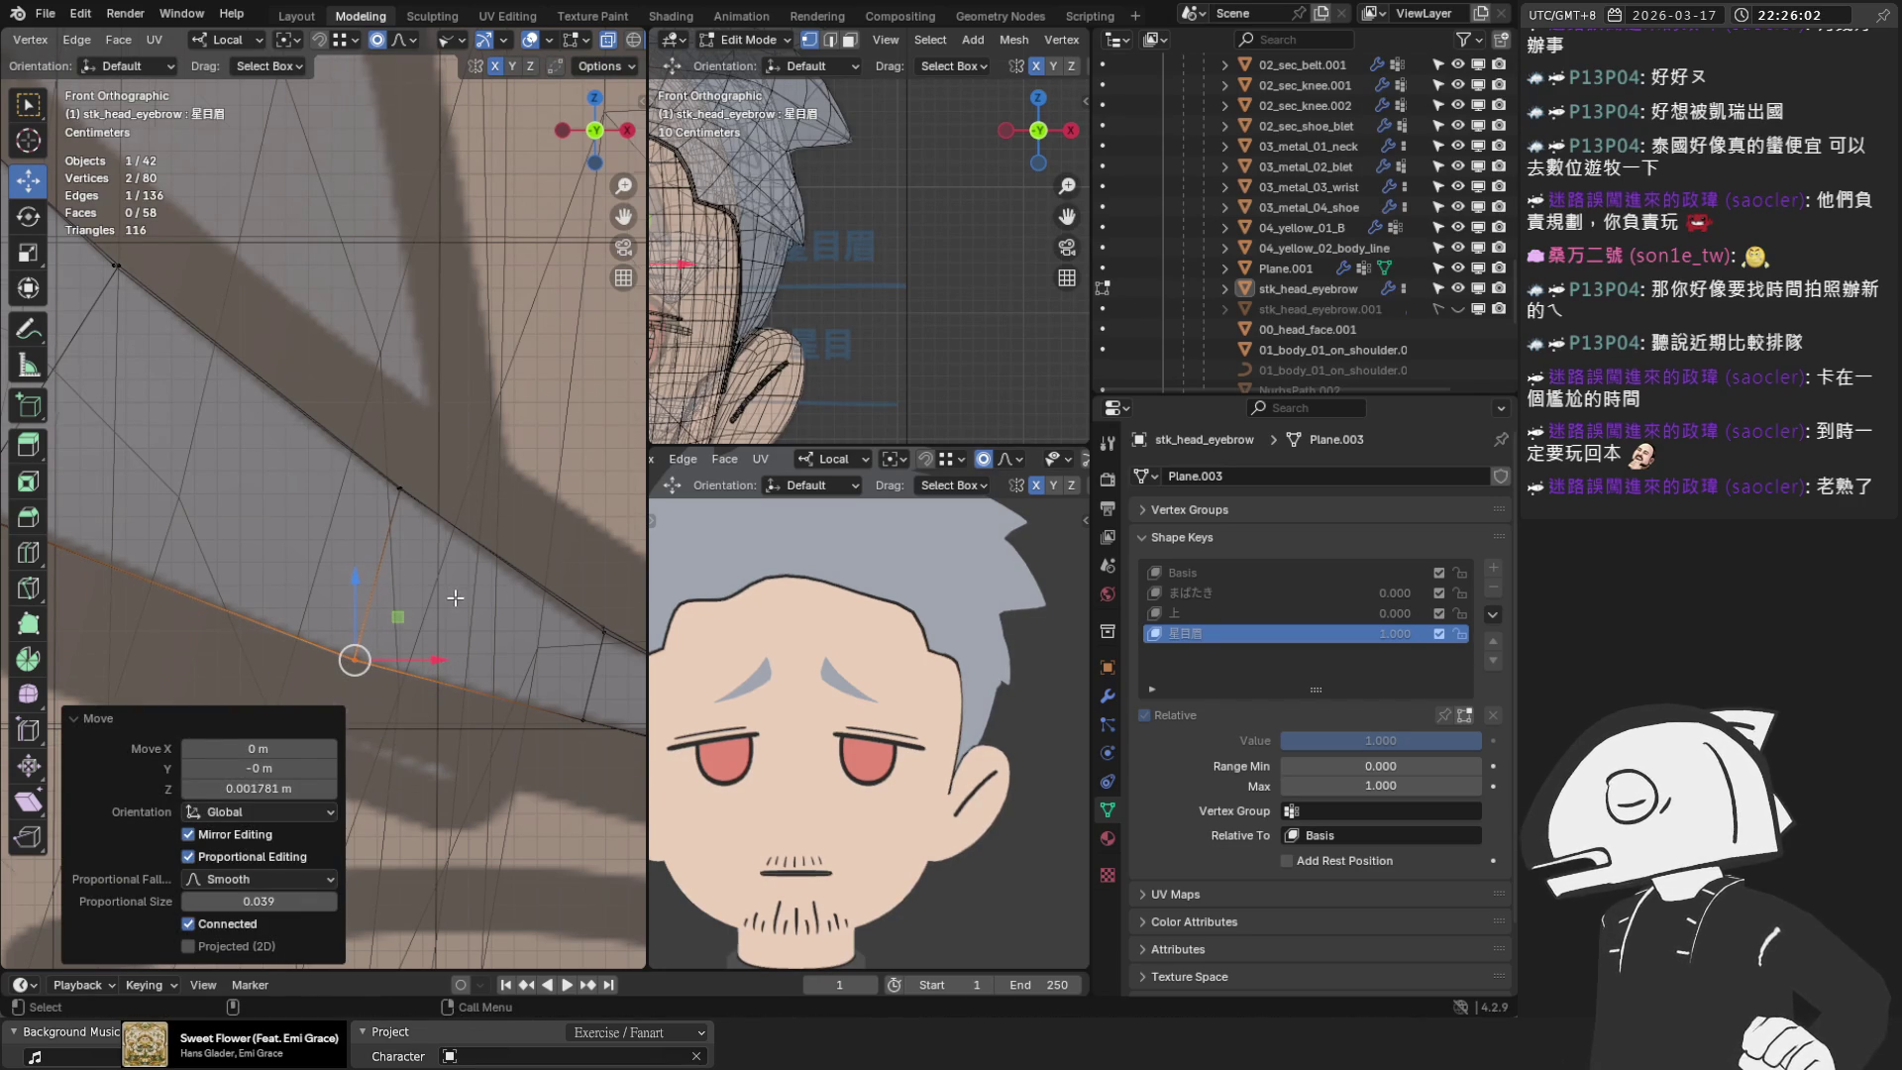
Nudge individual lower-edge vertices slightly downward onto the sketch
scroll(455, 598, "down", 2)
scroll(531, 630, "down", 1)
scroll(526, 599, "up", 1)
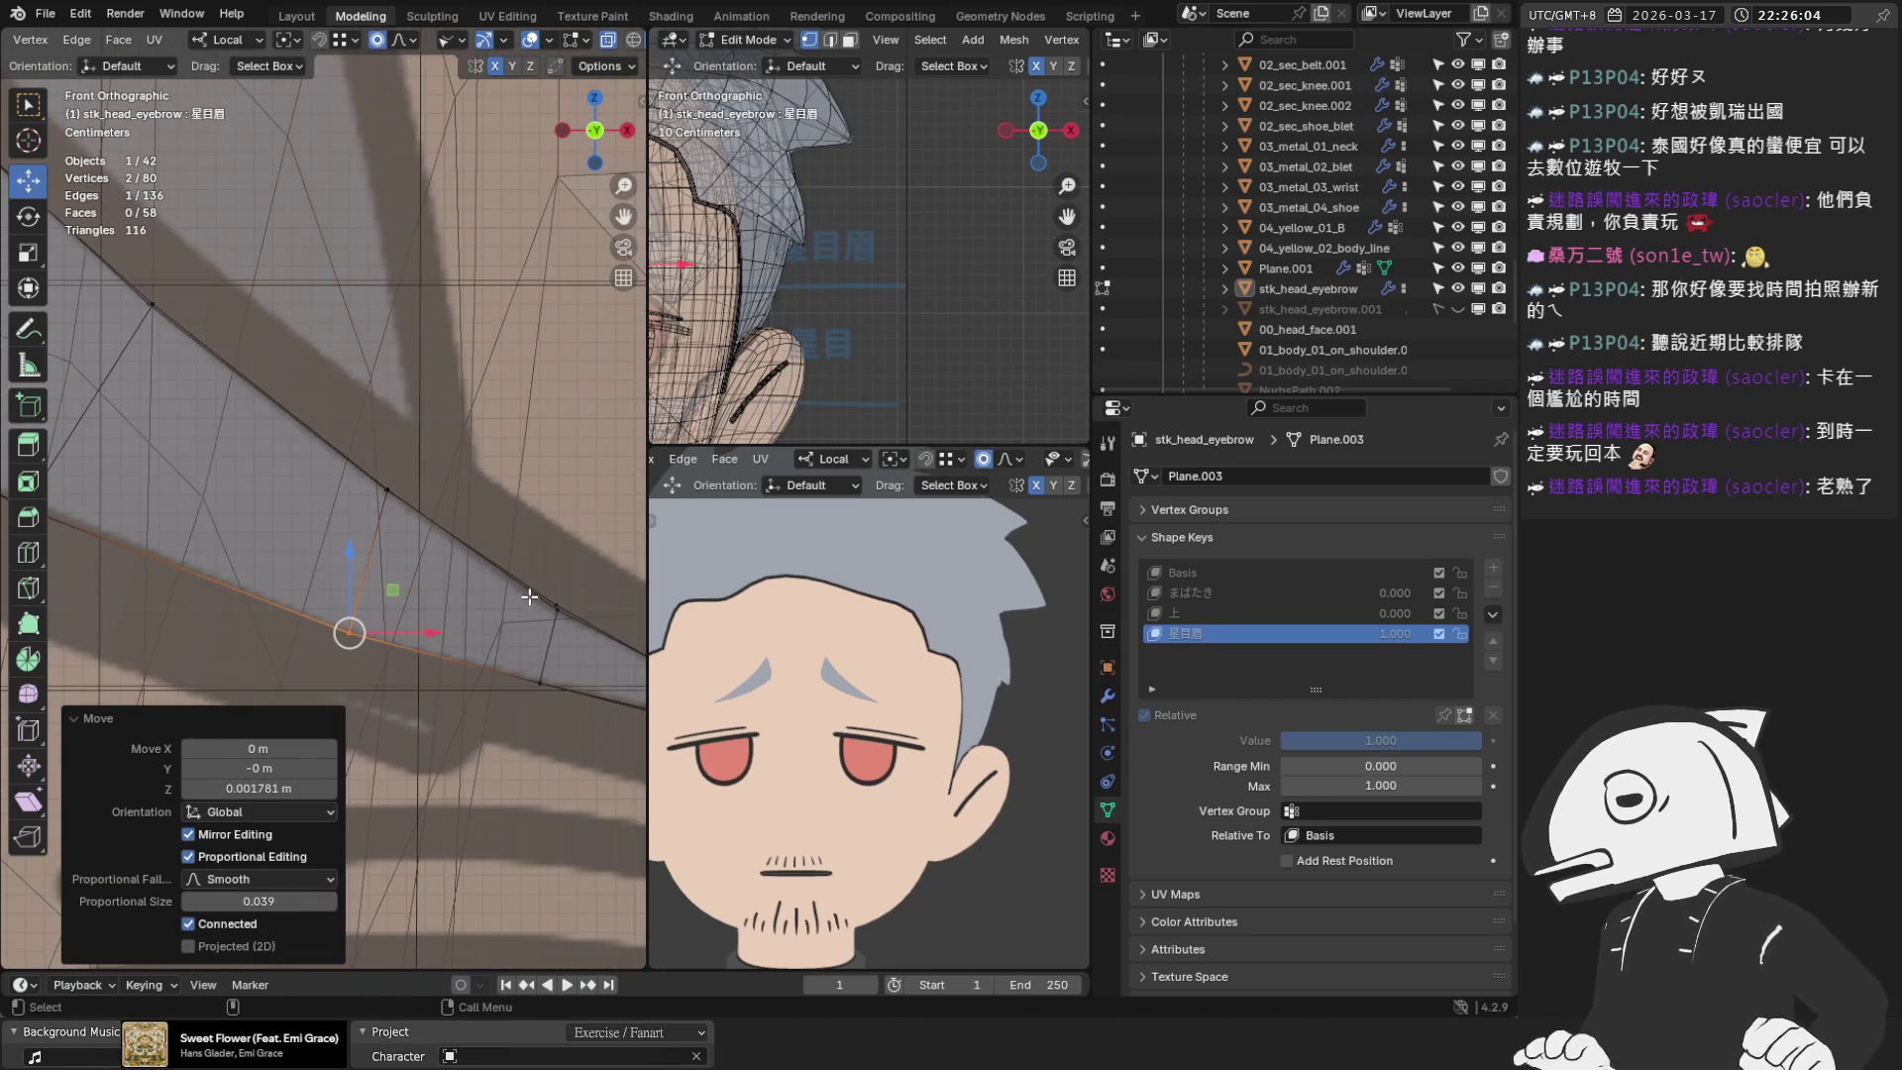
scroll(302, 555, "up", 3)
left_click(302, 548)
left_click_drag(302, 548, 299, 565)
left_click(299, 555, "shift")
left_click(294, 684)
left_click_drag(294, 684, 295, 683)
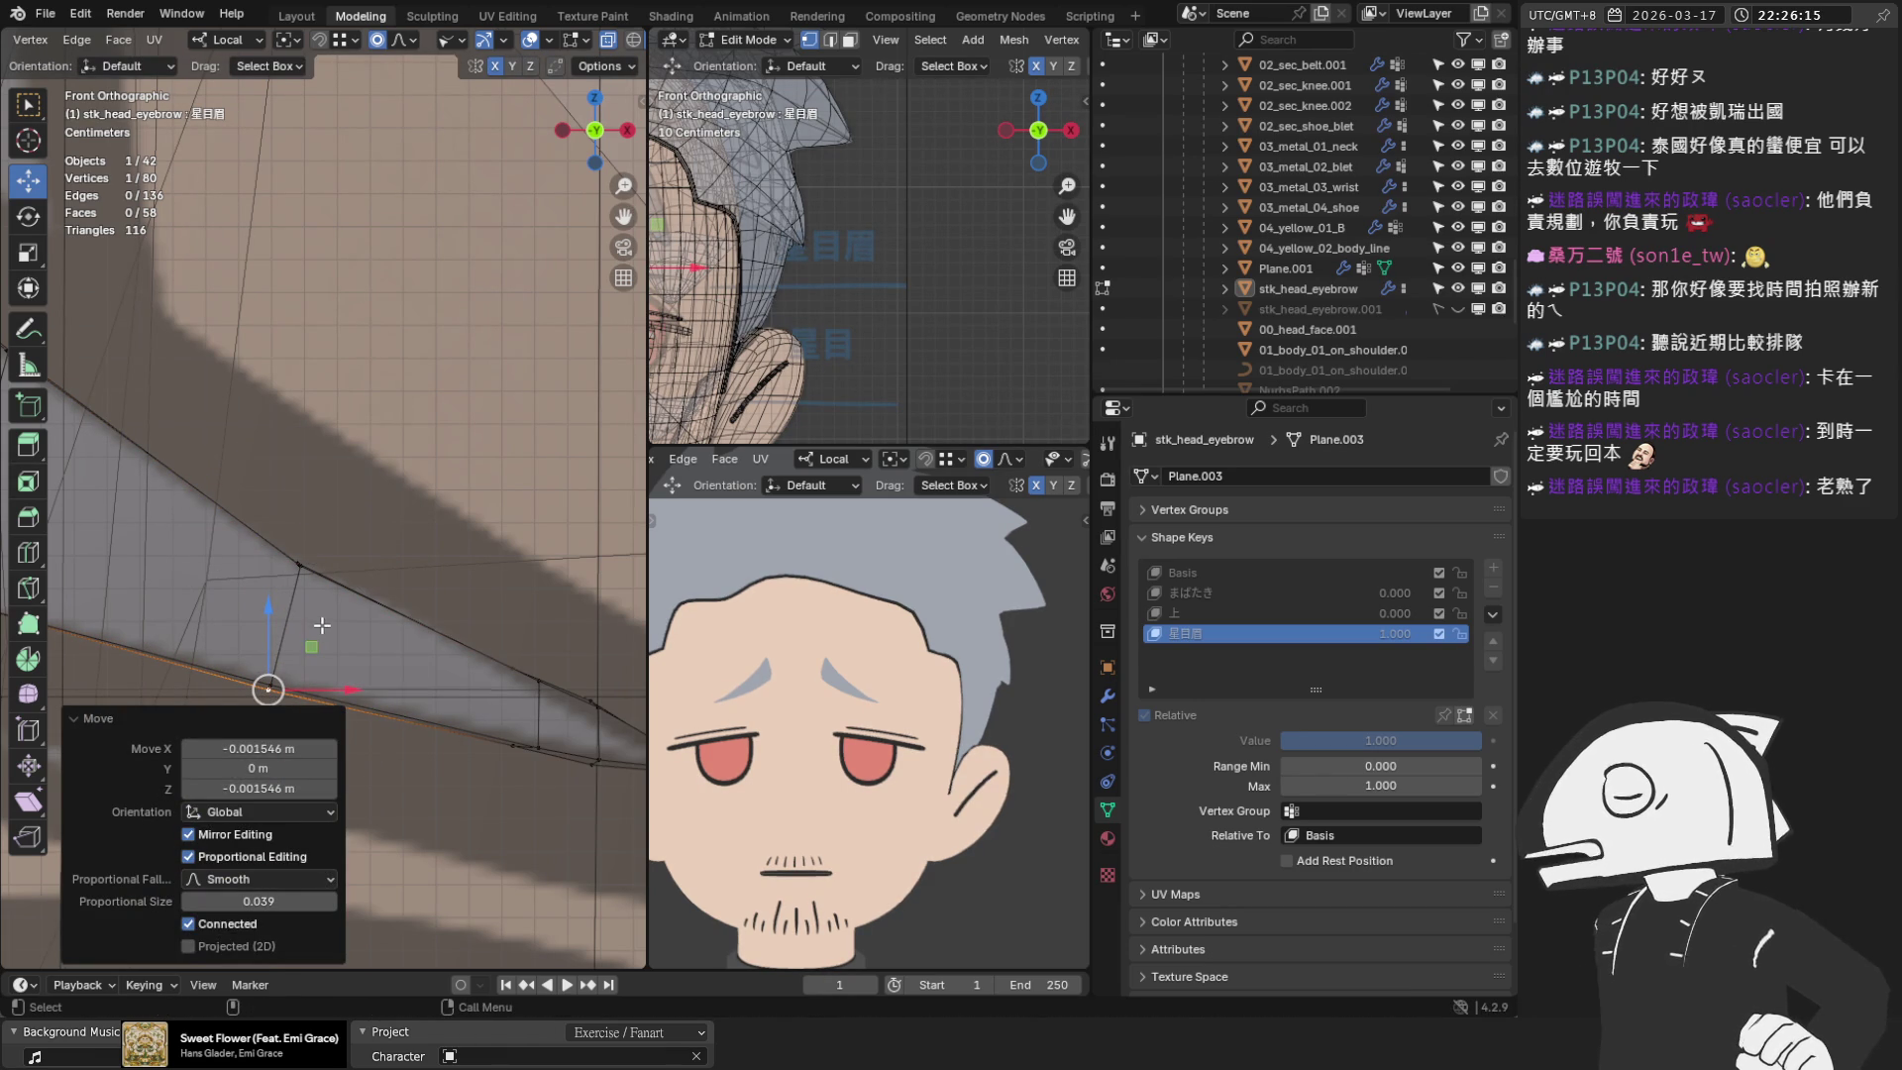
Centre the view on the selected vertex and fine-tune nearby vertices with G moves
key("KP_Decimal")
key("g")
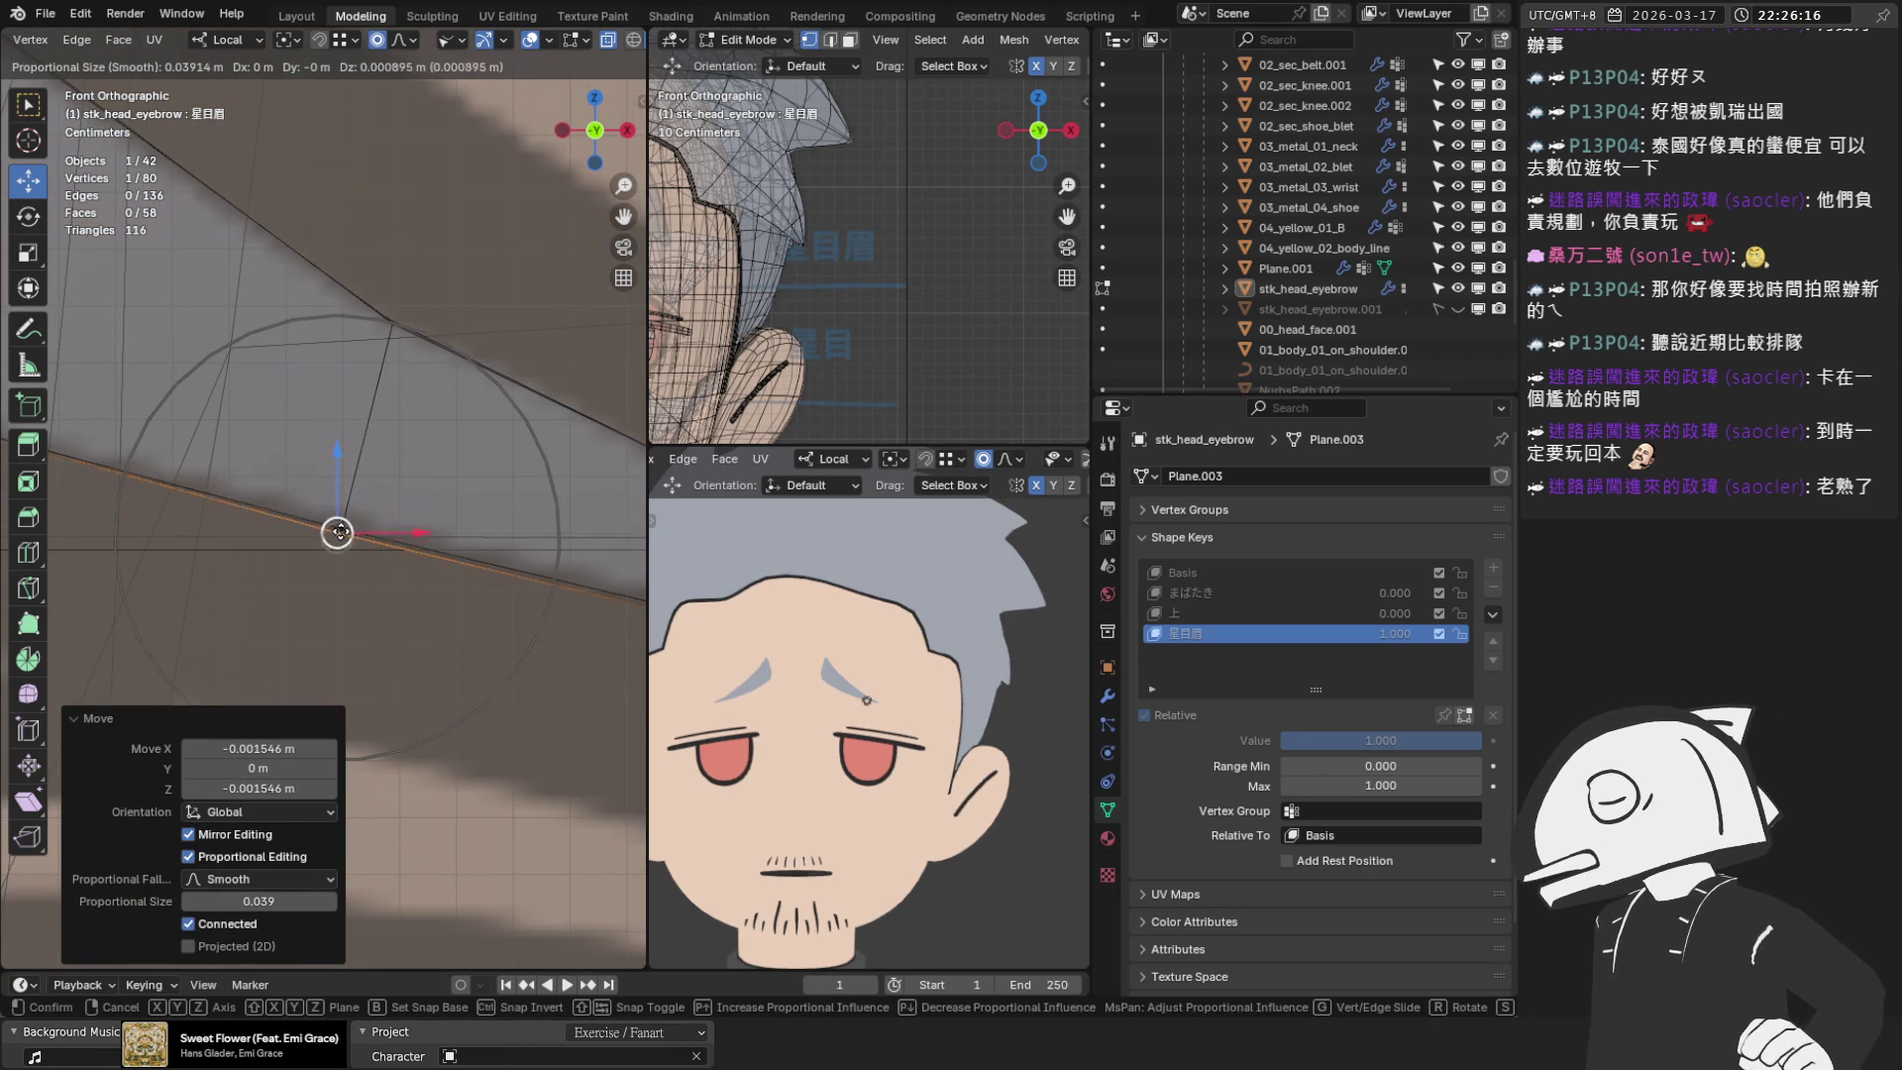
left_click(341, 529)
left_click(341, 507)
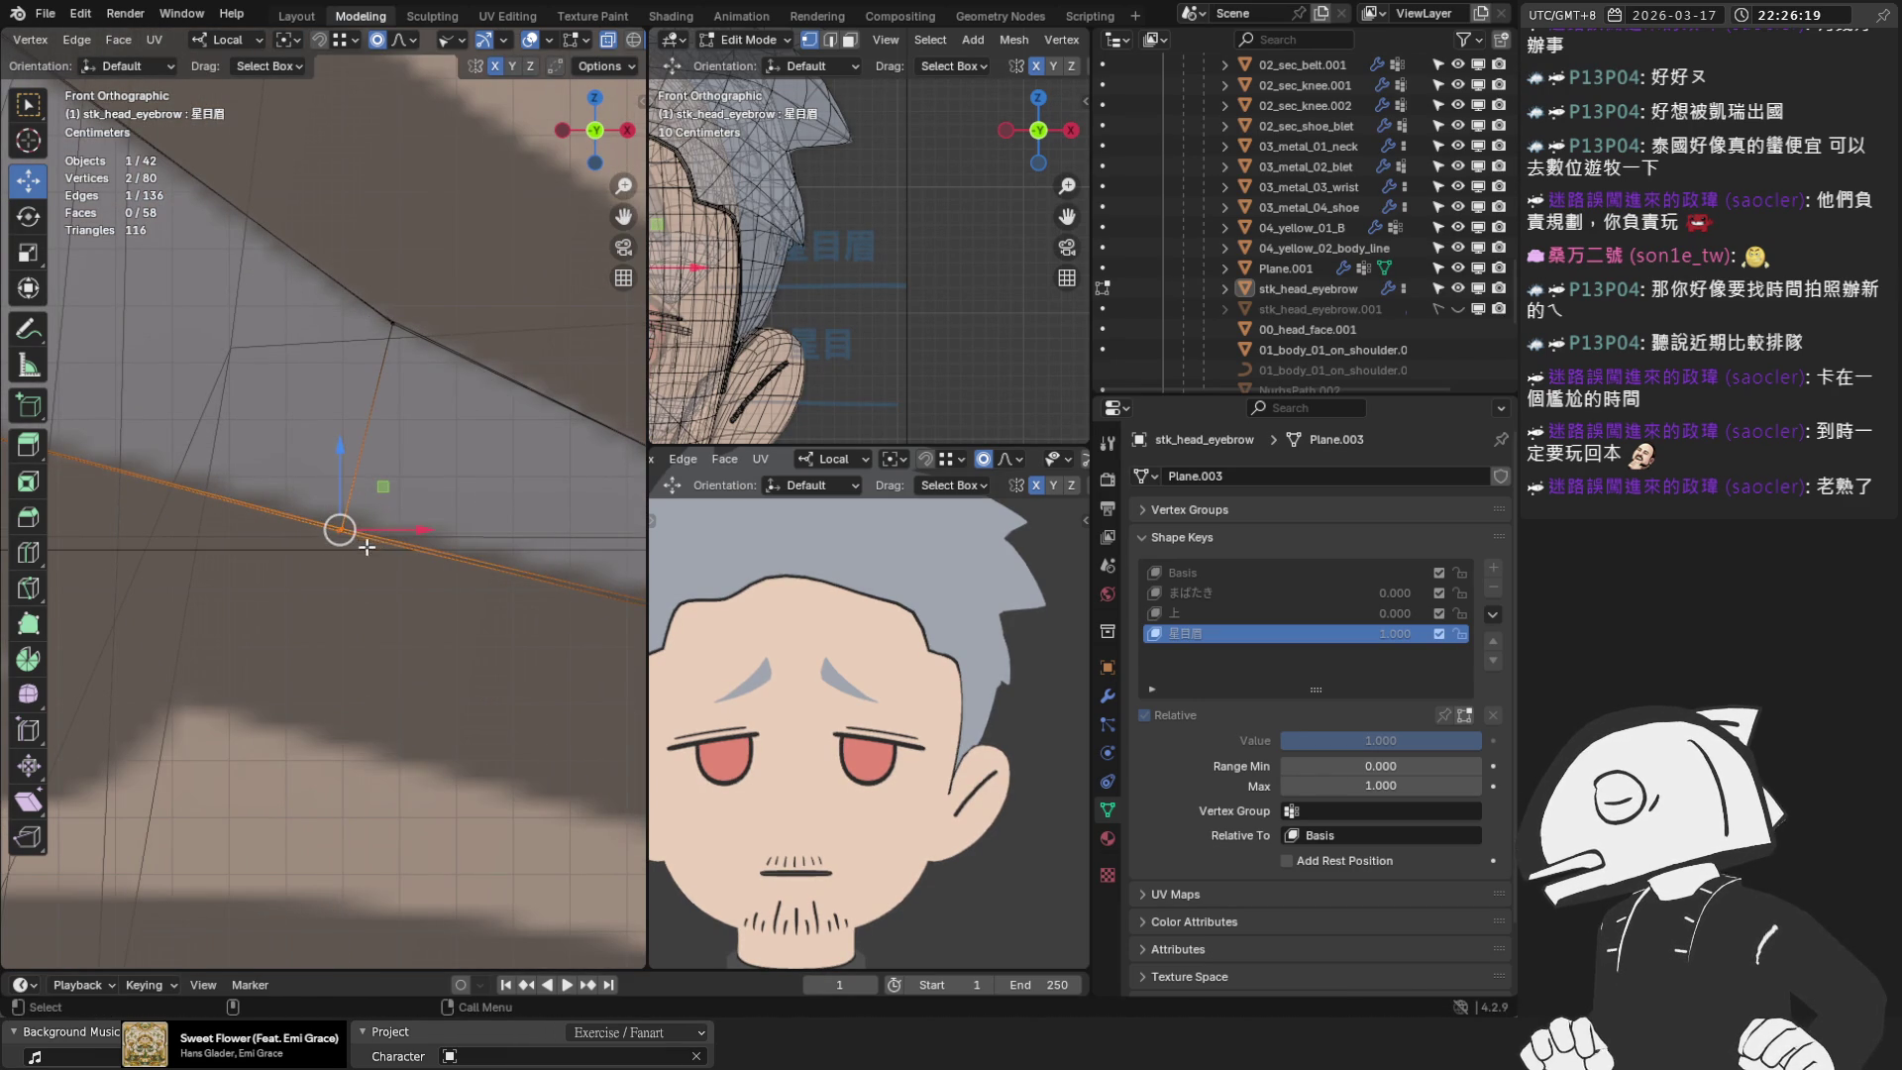
left_click(340, 528)
key("g")
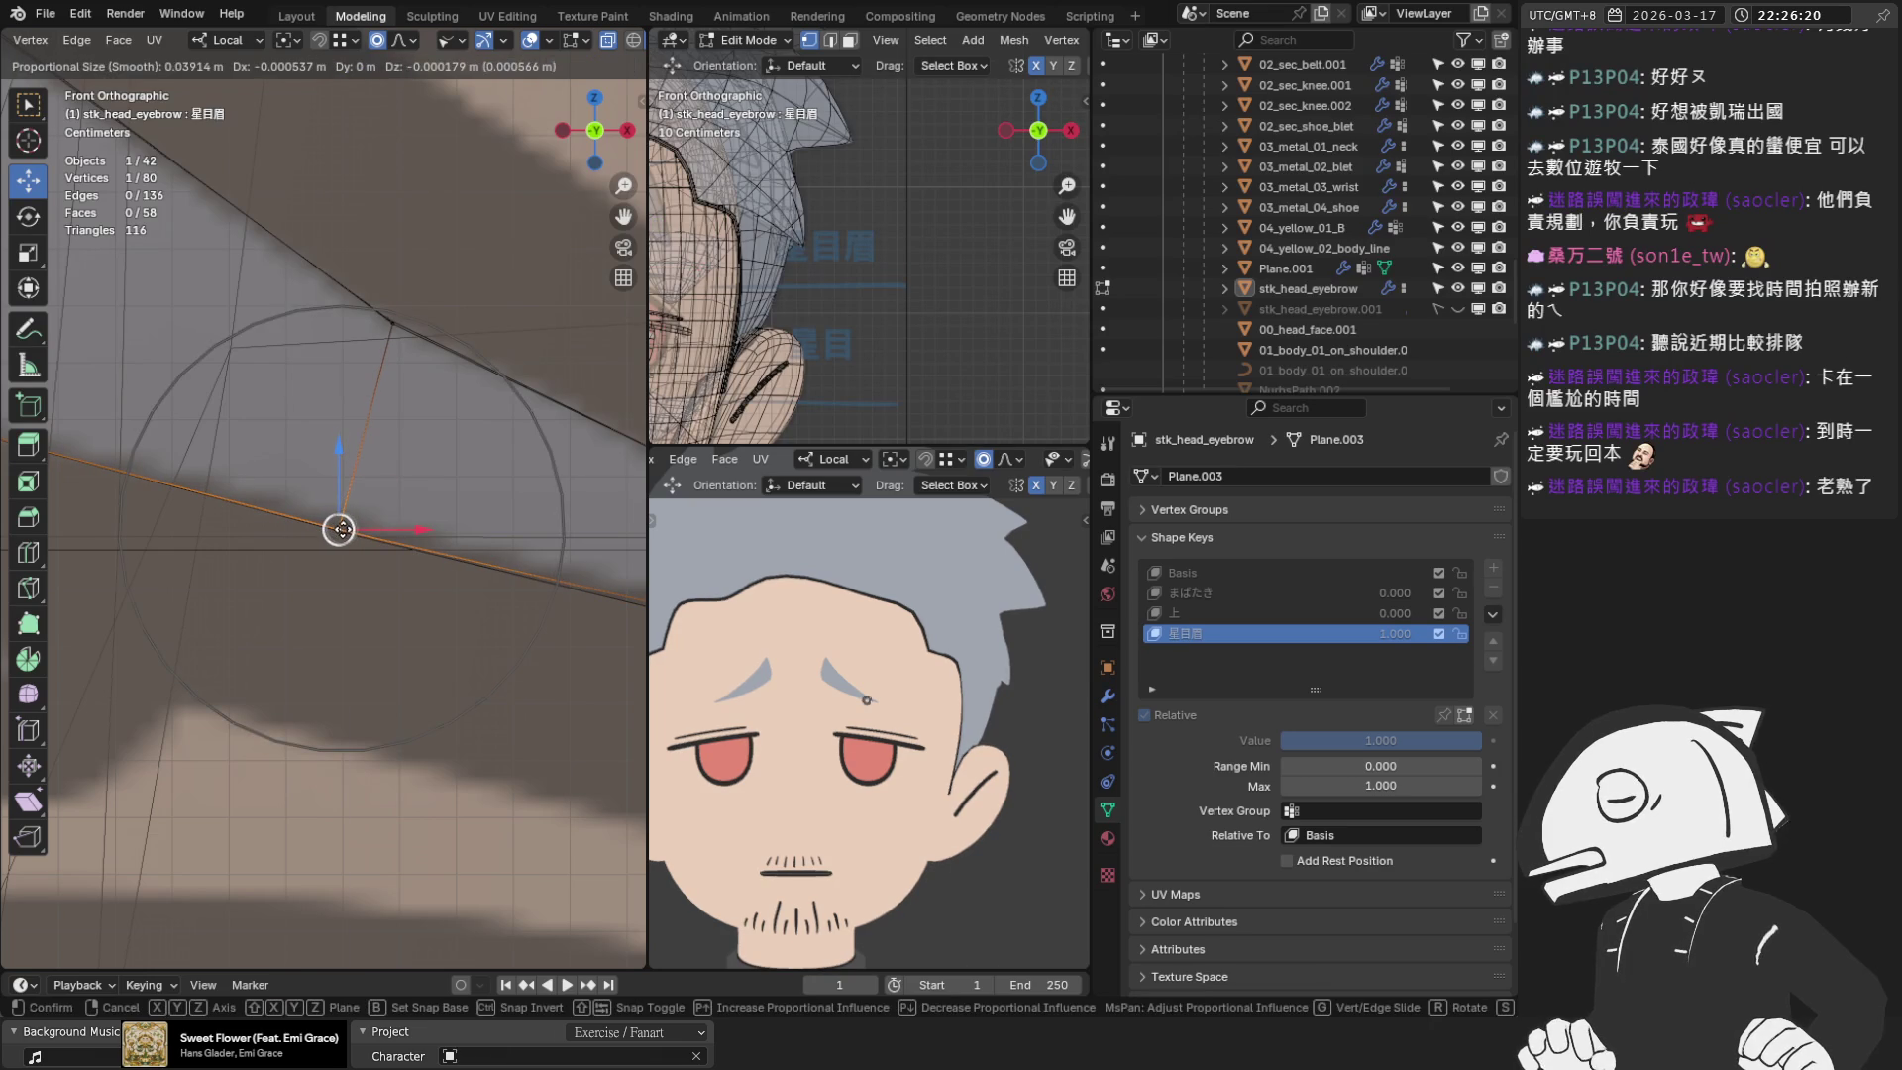
left_click(339, 526)
Move an upper-edge vertex pair down-right with smooth proportional falloff
left_click(389, 320)
key("g")
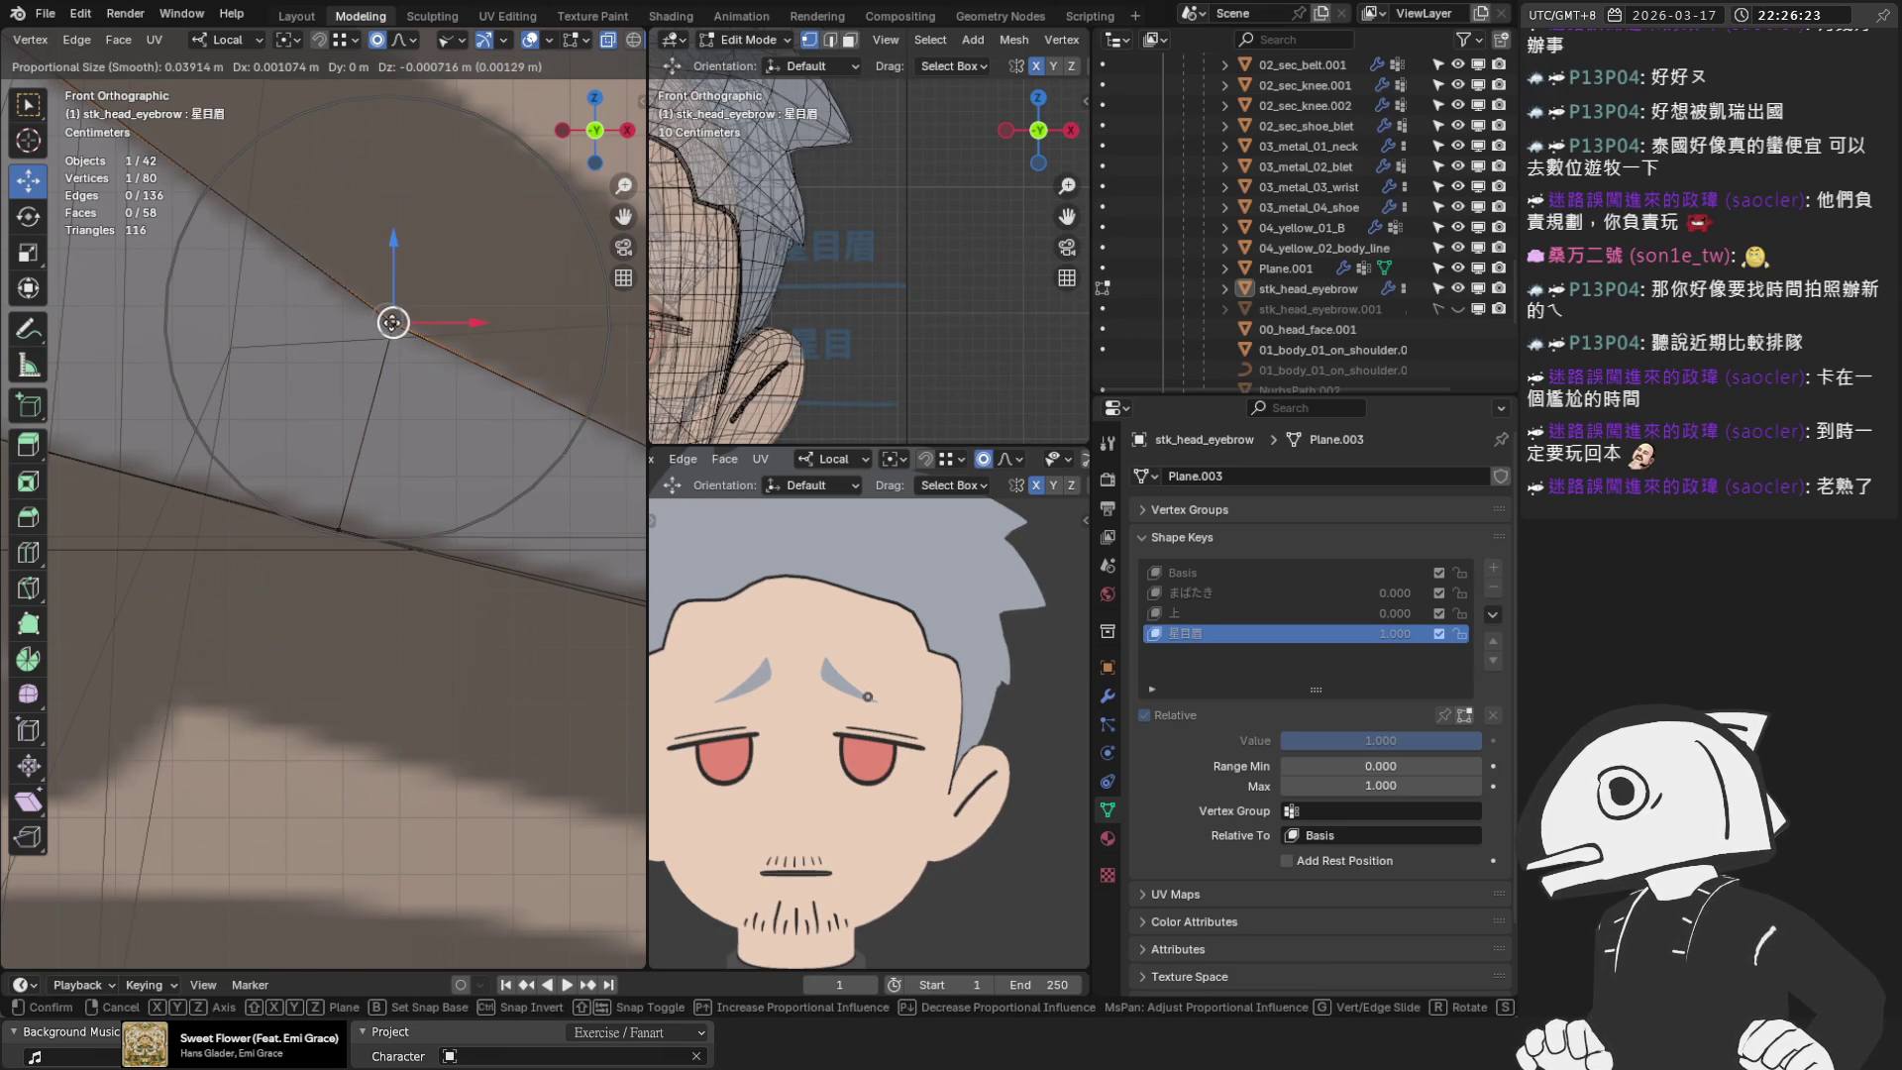
left_click(394, 332)
left_click(414, 365)
left_click_drag(362, 302, 421, 342)
key("g")
left_click(389, 317)
Adjust a vertex near the tail, then turn off proportional editing and move it up-left
scroll(389, 317, "down", 2)
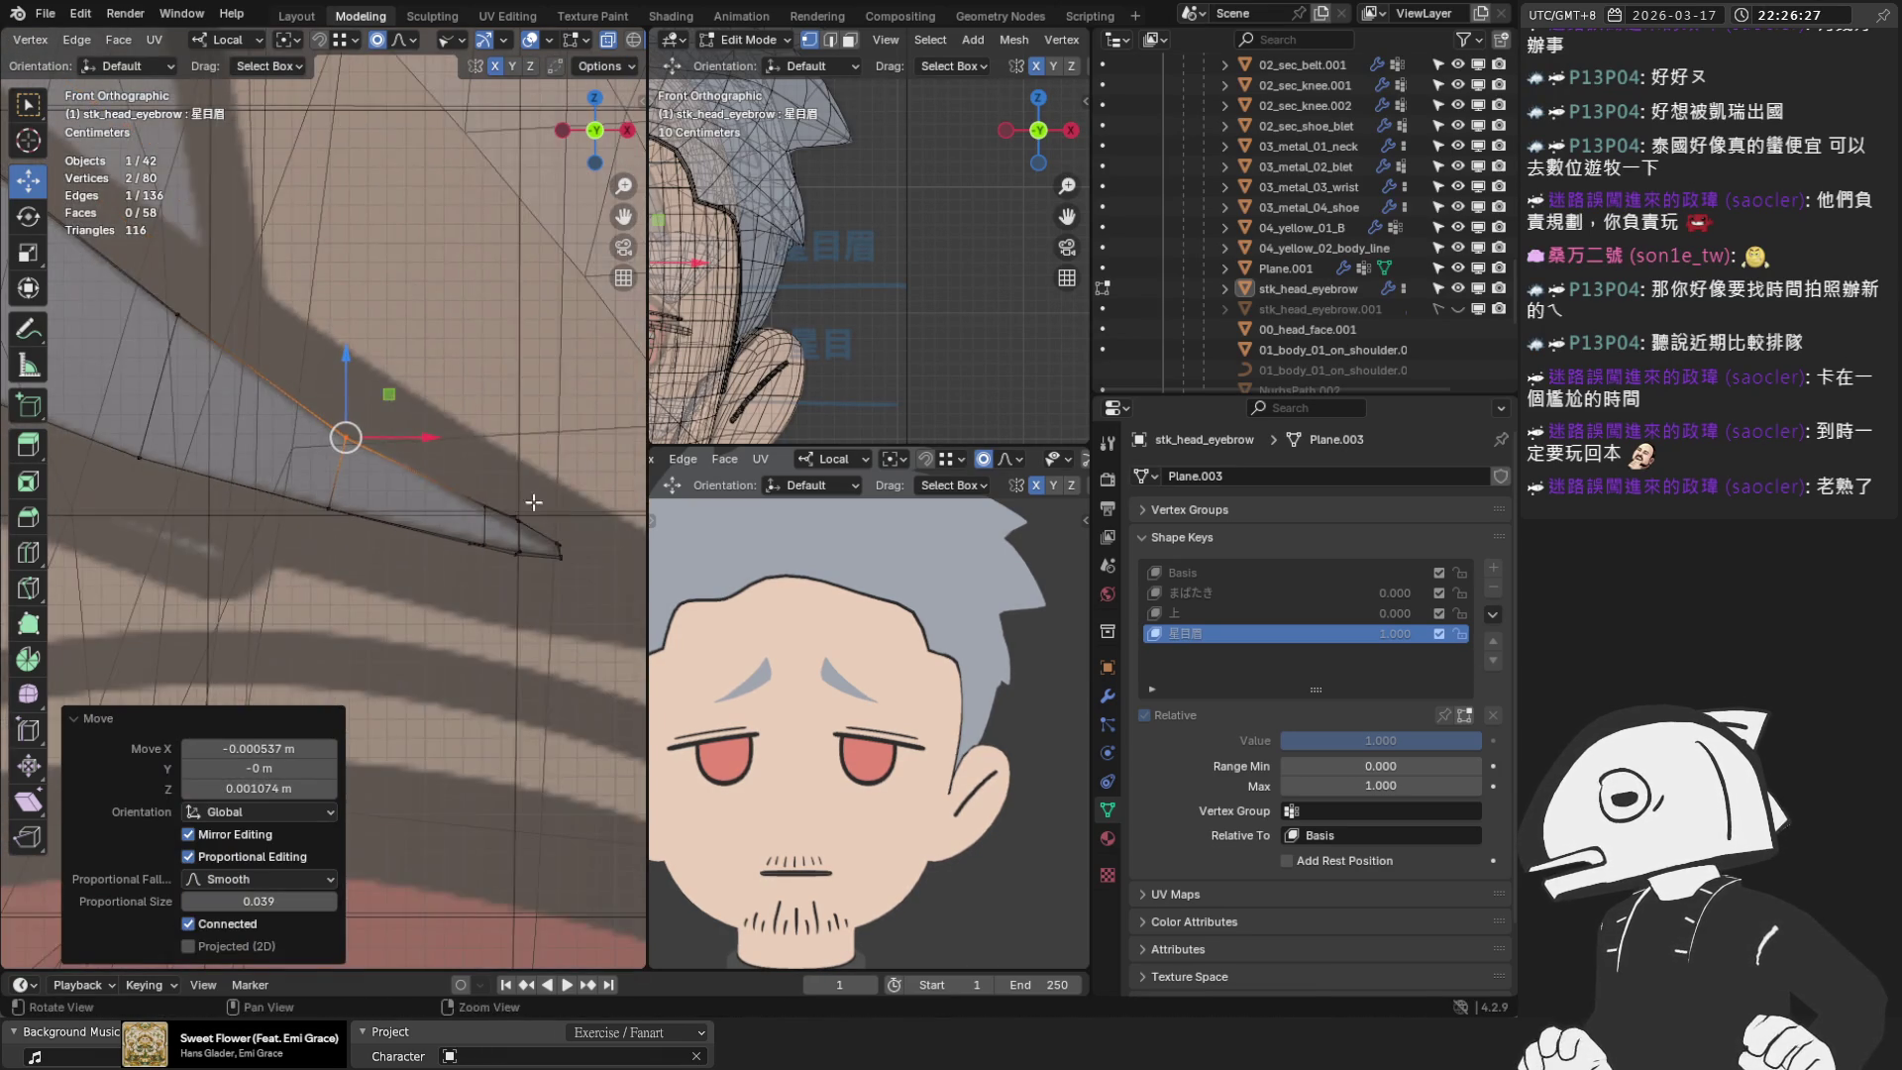
middle_click_drag(554, 545, 395, 488, "shift")
scroll(387, 435, "up", 2)
left_click(387, 435)
scroll(387, 435, "up", 2)
key("g")
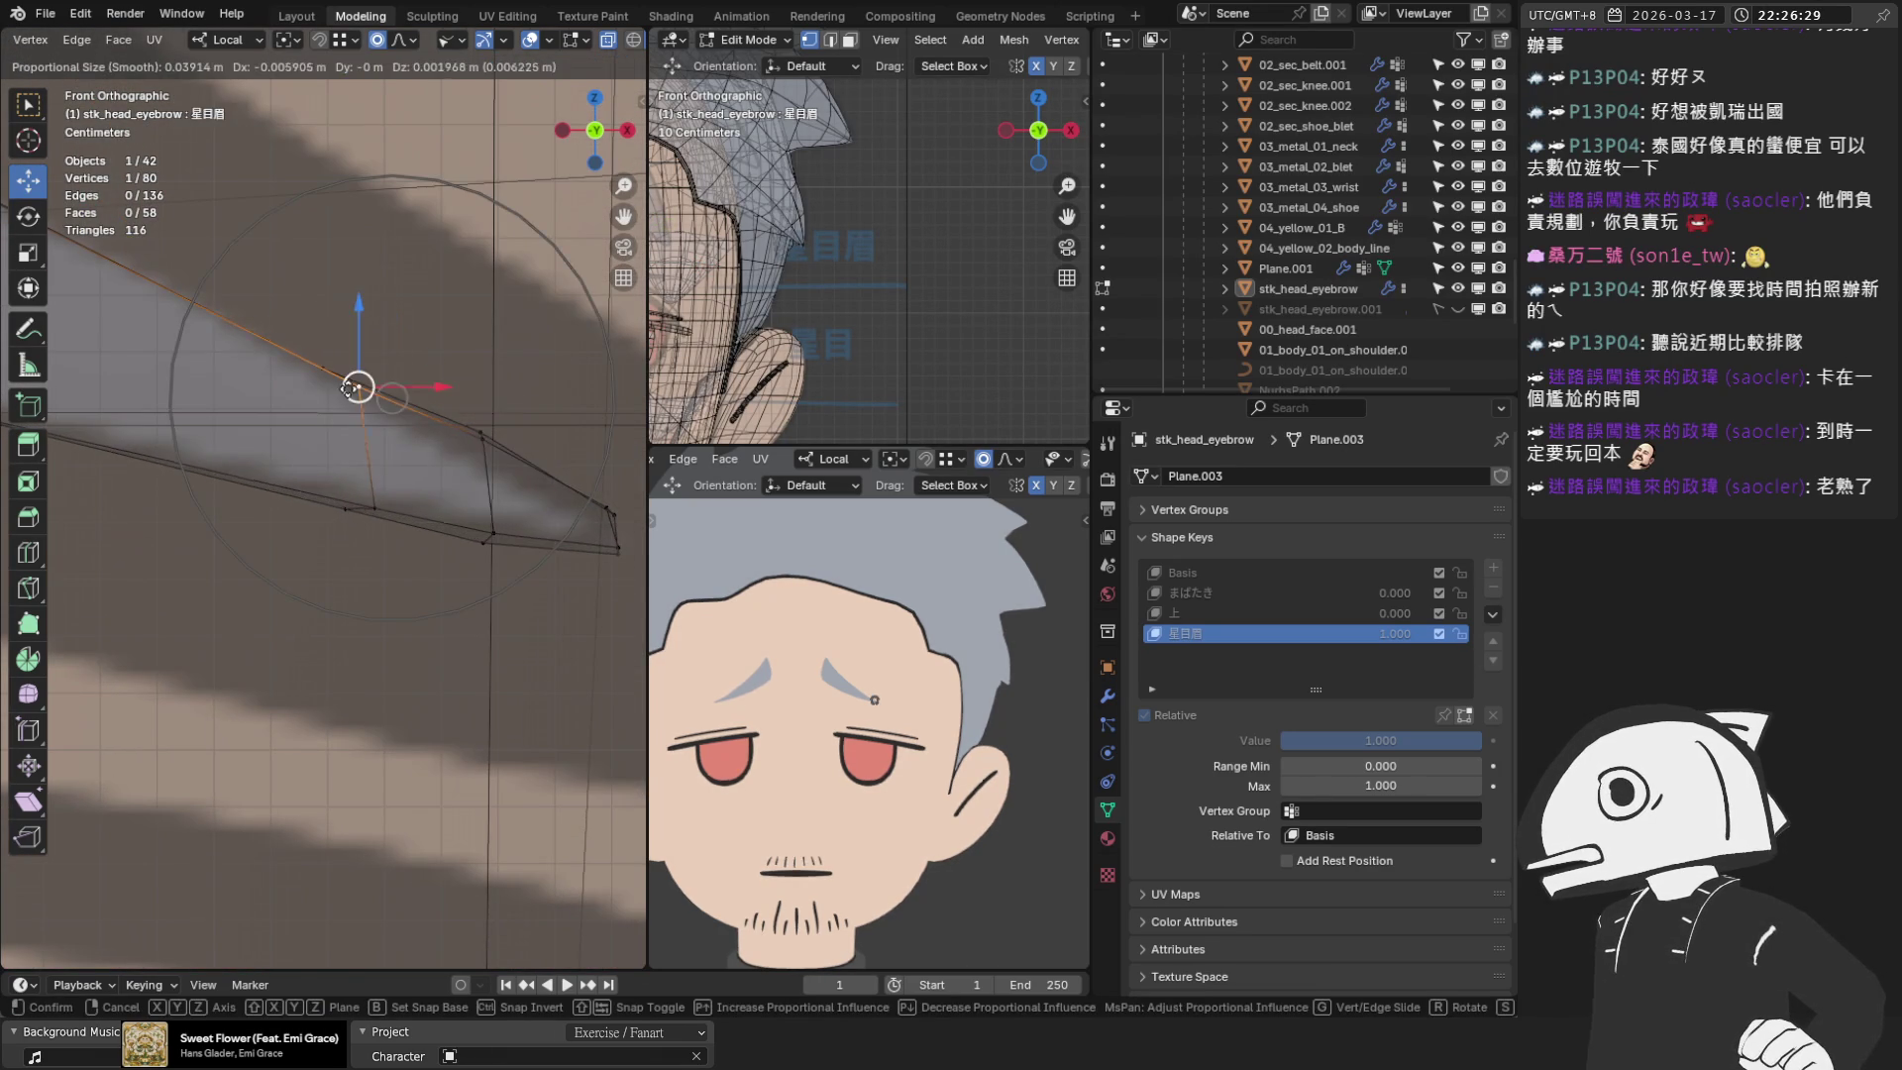
left_click(369, 400)
key("ctrl+z")
key("o")
mouse_move(388, 397)
left_mouse_down()
mouse_move(340, 376)
mouse_move(391, 397)
left_mouse_up()
Move a pair of tail vertices together and pull the upper tail vertex down
scroll(420, 425, "up", 3)
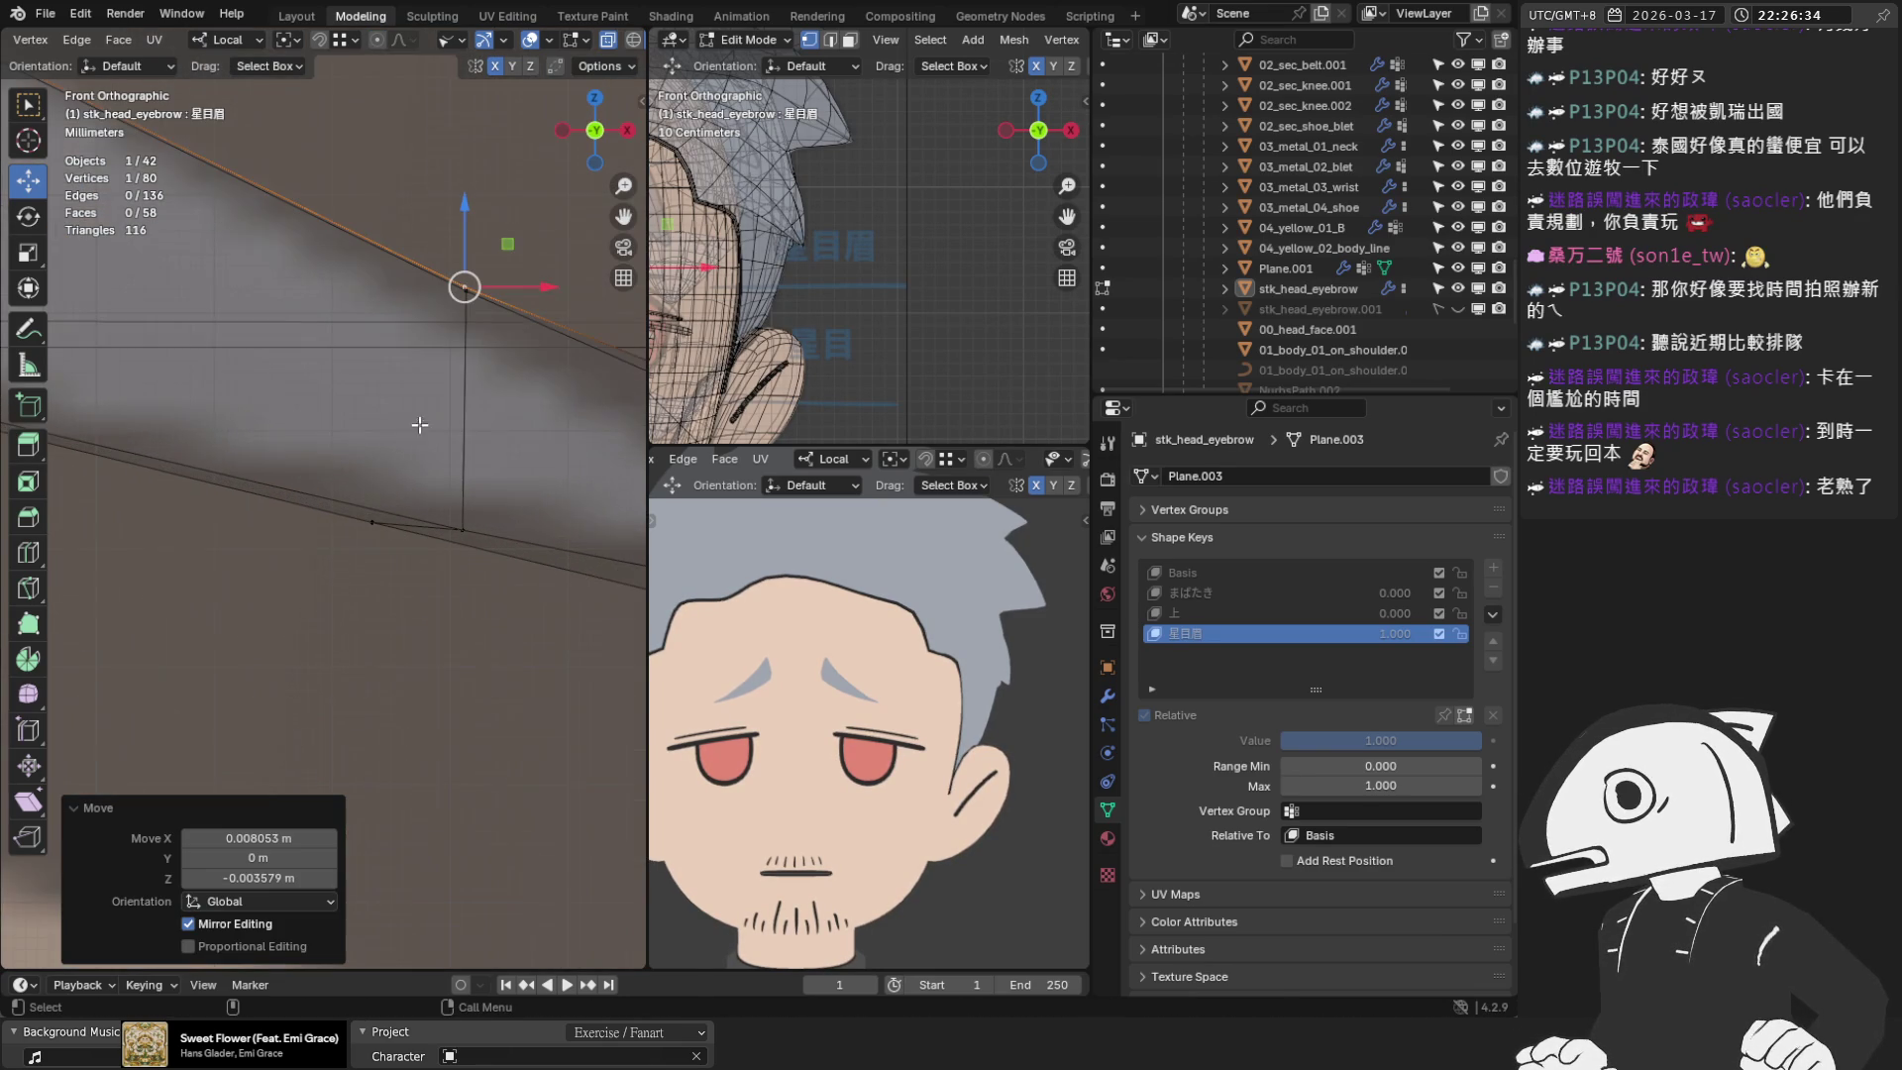
mouse_move(492, 391)
middle_mouse_down("shift")
mouse_move(334, 389)
mouse_move(300, 290)
mouse_move(148, 543)
middle_mouse_up("shift")
mouse_move(148, 540)
left_mouse_down()
mouse_move(283, 561)
mouse_move(264, 515)
left_mouse_up()
left_click(264, 540, "shift")
middle_click_drag(263, 515, 275, 386, "shift")
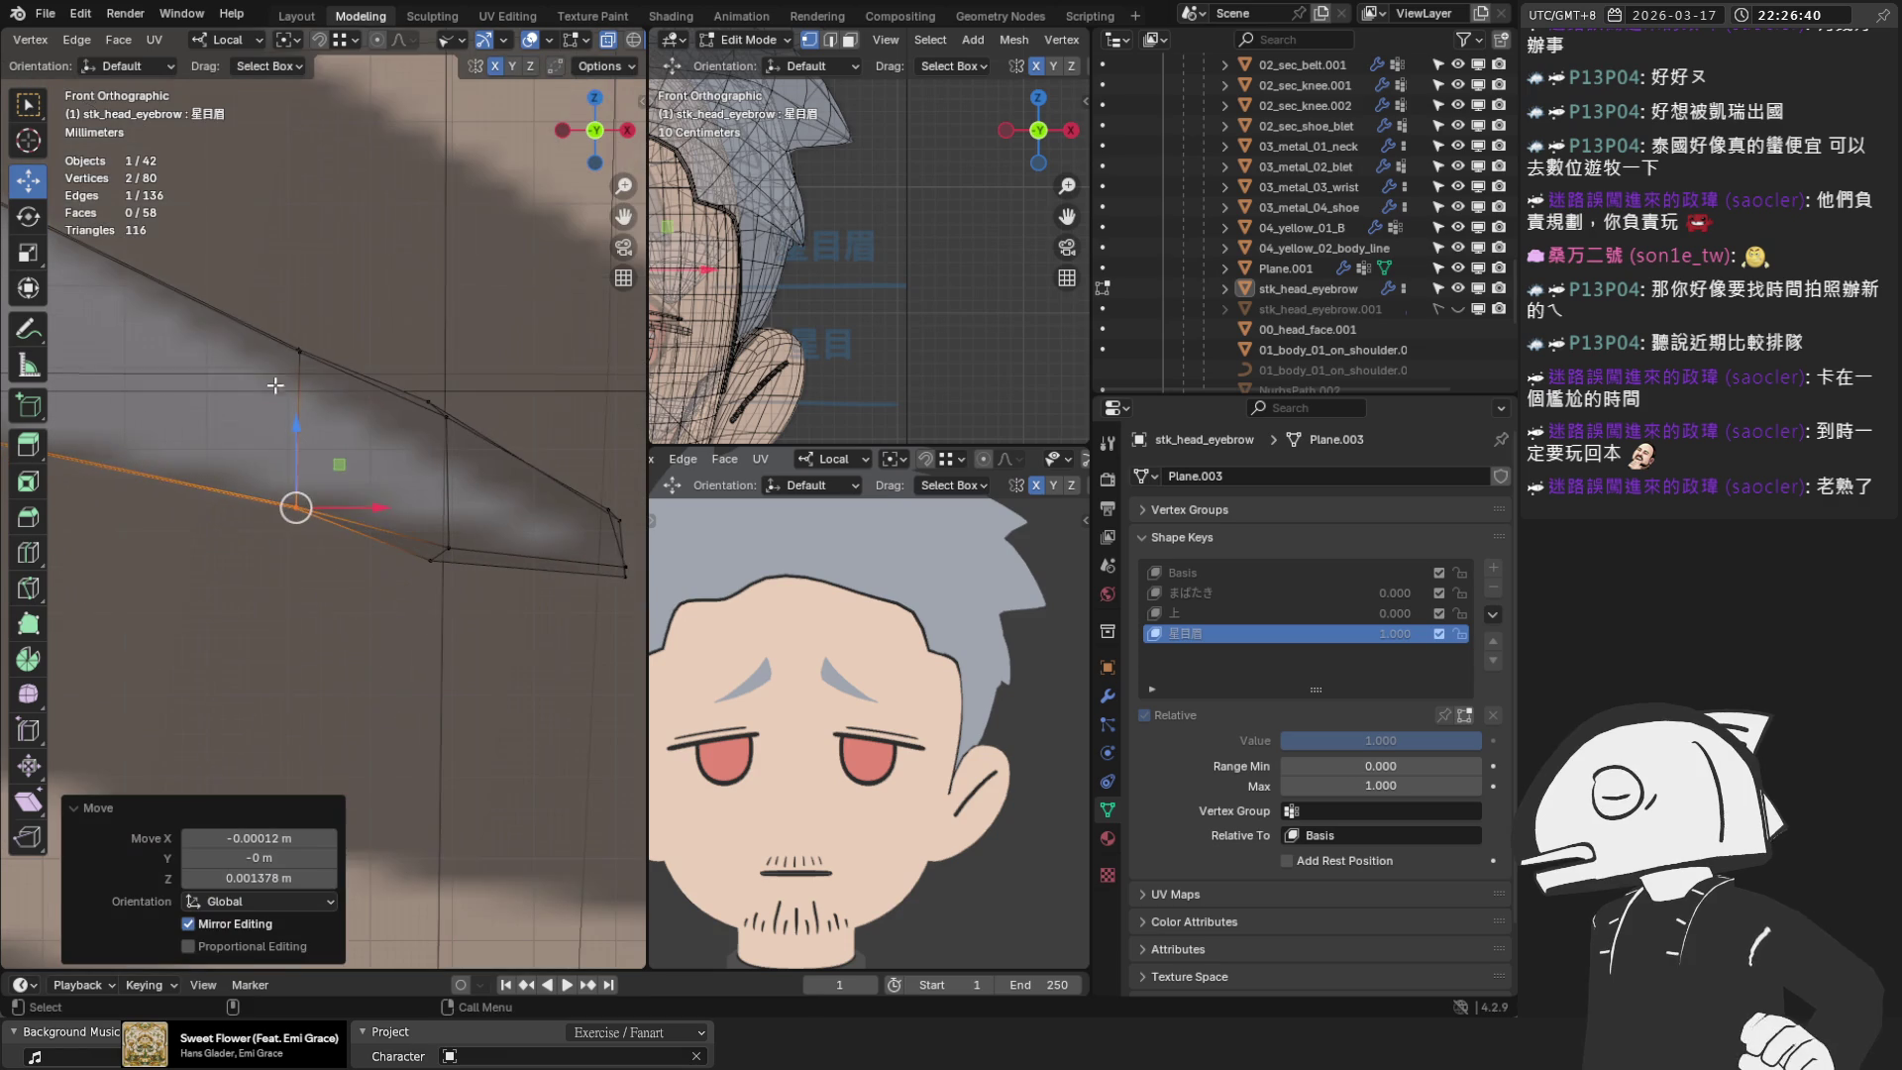
left_click_drag(300, 349, 299, 379)
Move the tail vertices down-right and settle the lower tail vertex into place
left_click(448, 386)
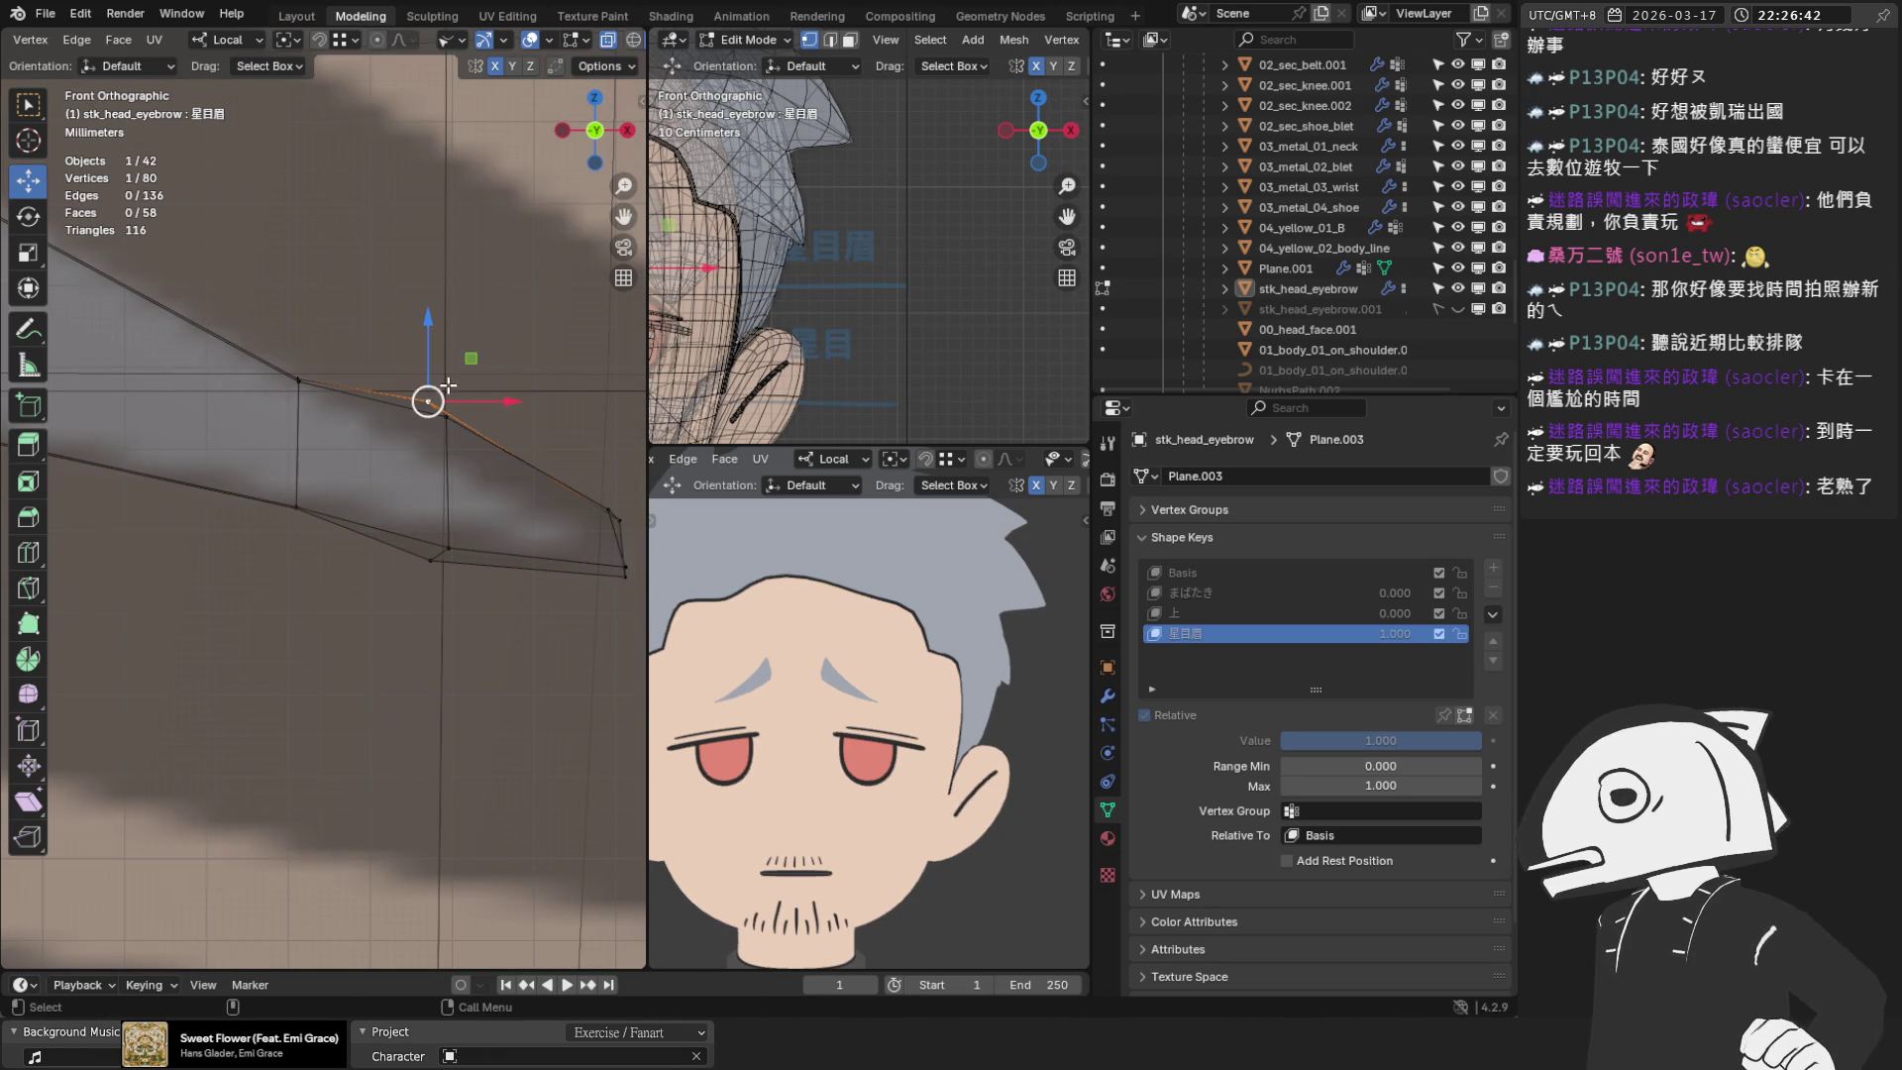
mouse_move(428, 402)
left_mouse_down()
mouse_move(446, 459)
mouse_move(431, 443)
left_mouse_up()
left_click(448, 547)
left_click_drag(448, 547, 433, 532)
Raise the eyebrow tip vertex slightly so the tail pinches to a sharp point
middle_click_drag(634, 515, 448, 505, "shift")
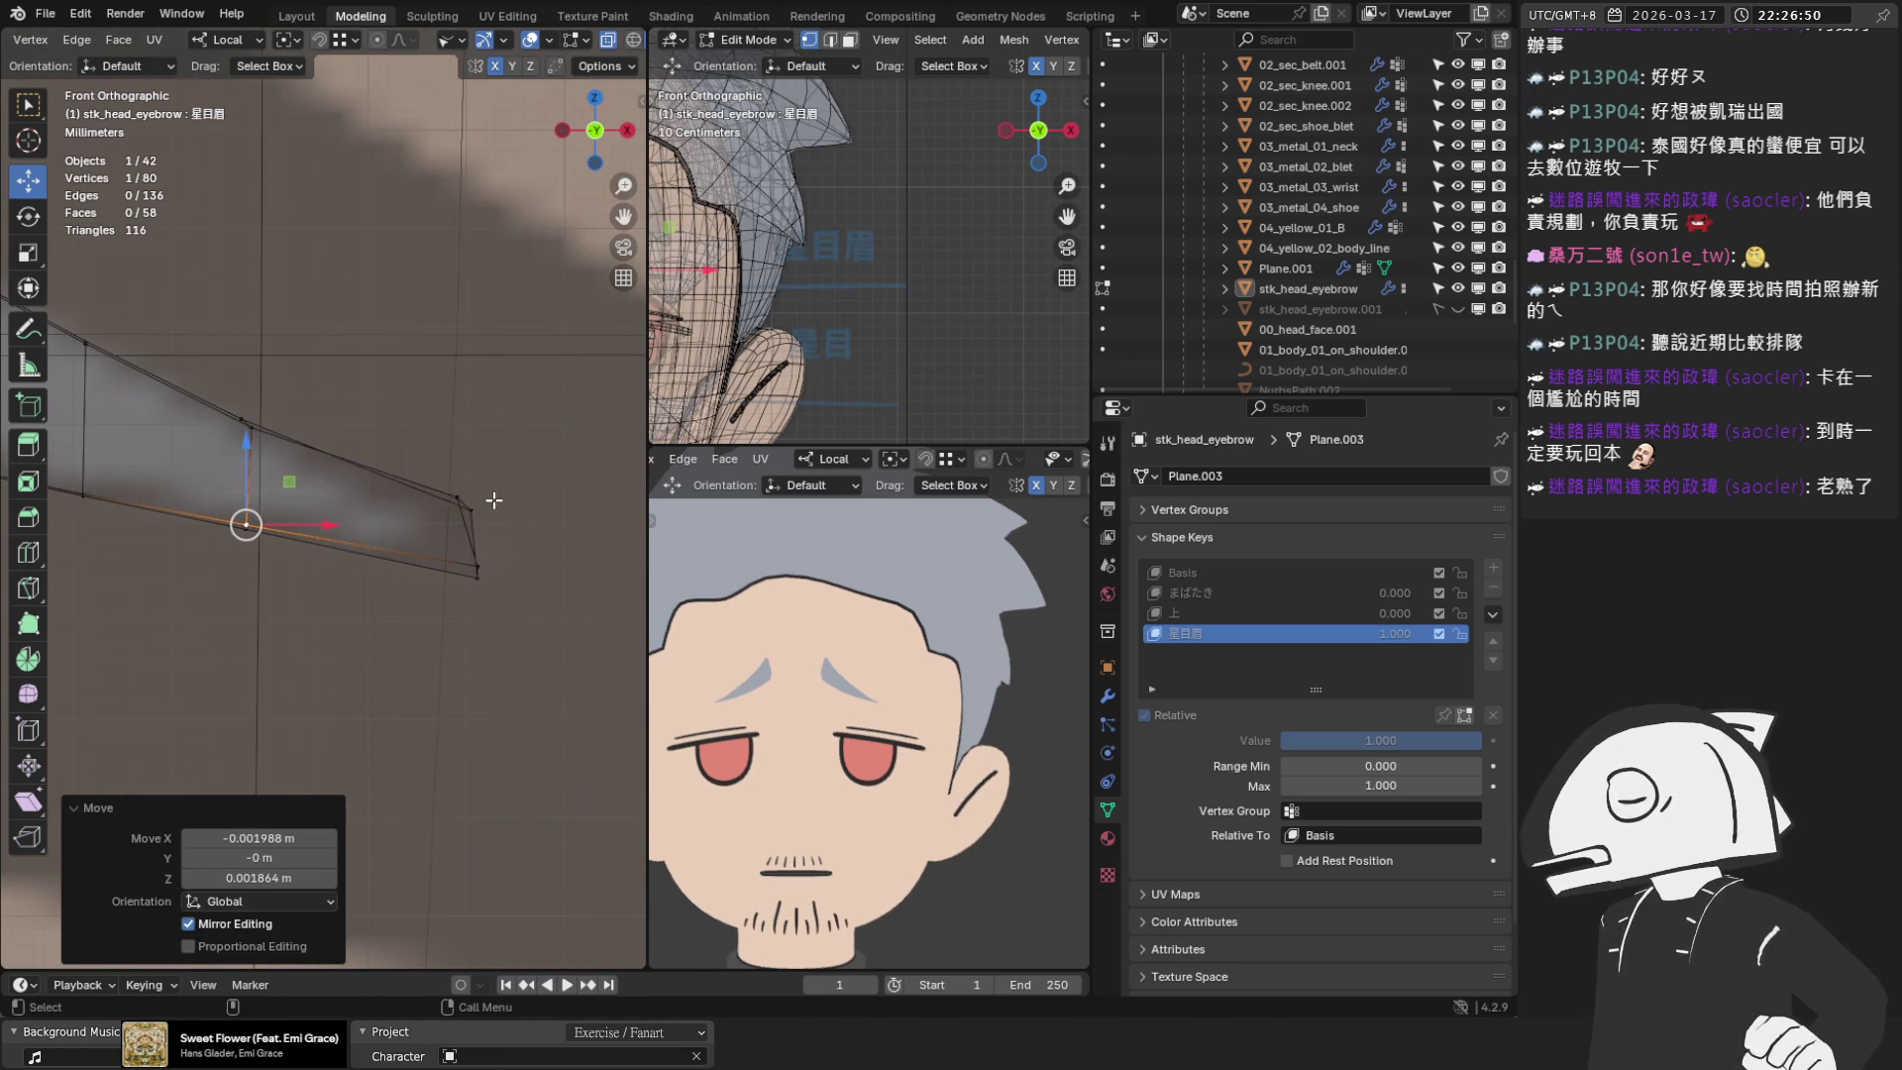
left_click(493, 490)
mouse_move(501, 634)
left_mouse_down()
mouse_move(454, 501)
mouse_move(426, 535)
mouse_move(468, 527)
mouse_move(418, 541)
left_mouse_up()
scroll(426, 545, "up", 2)
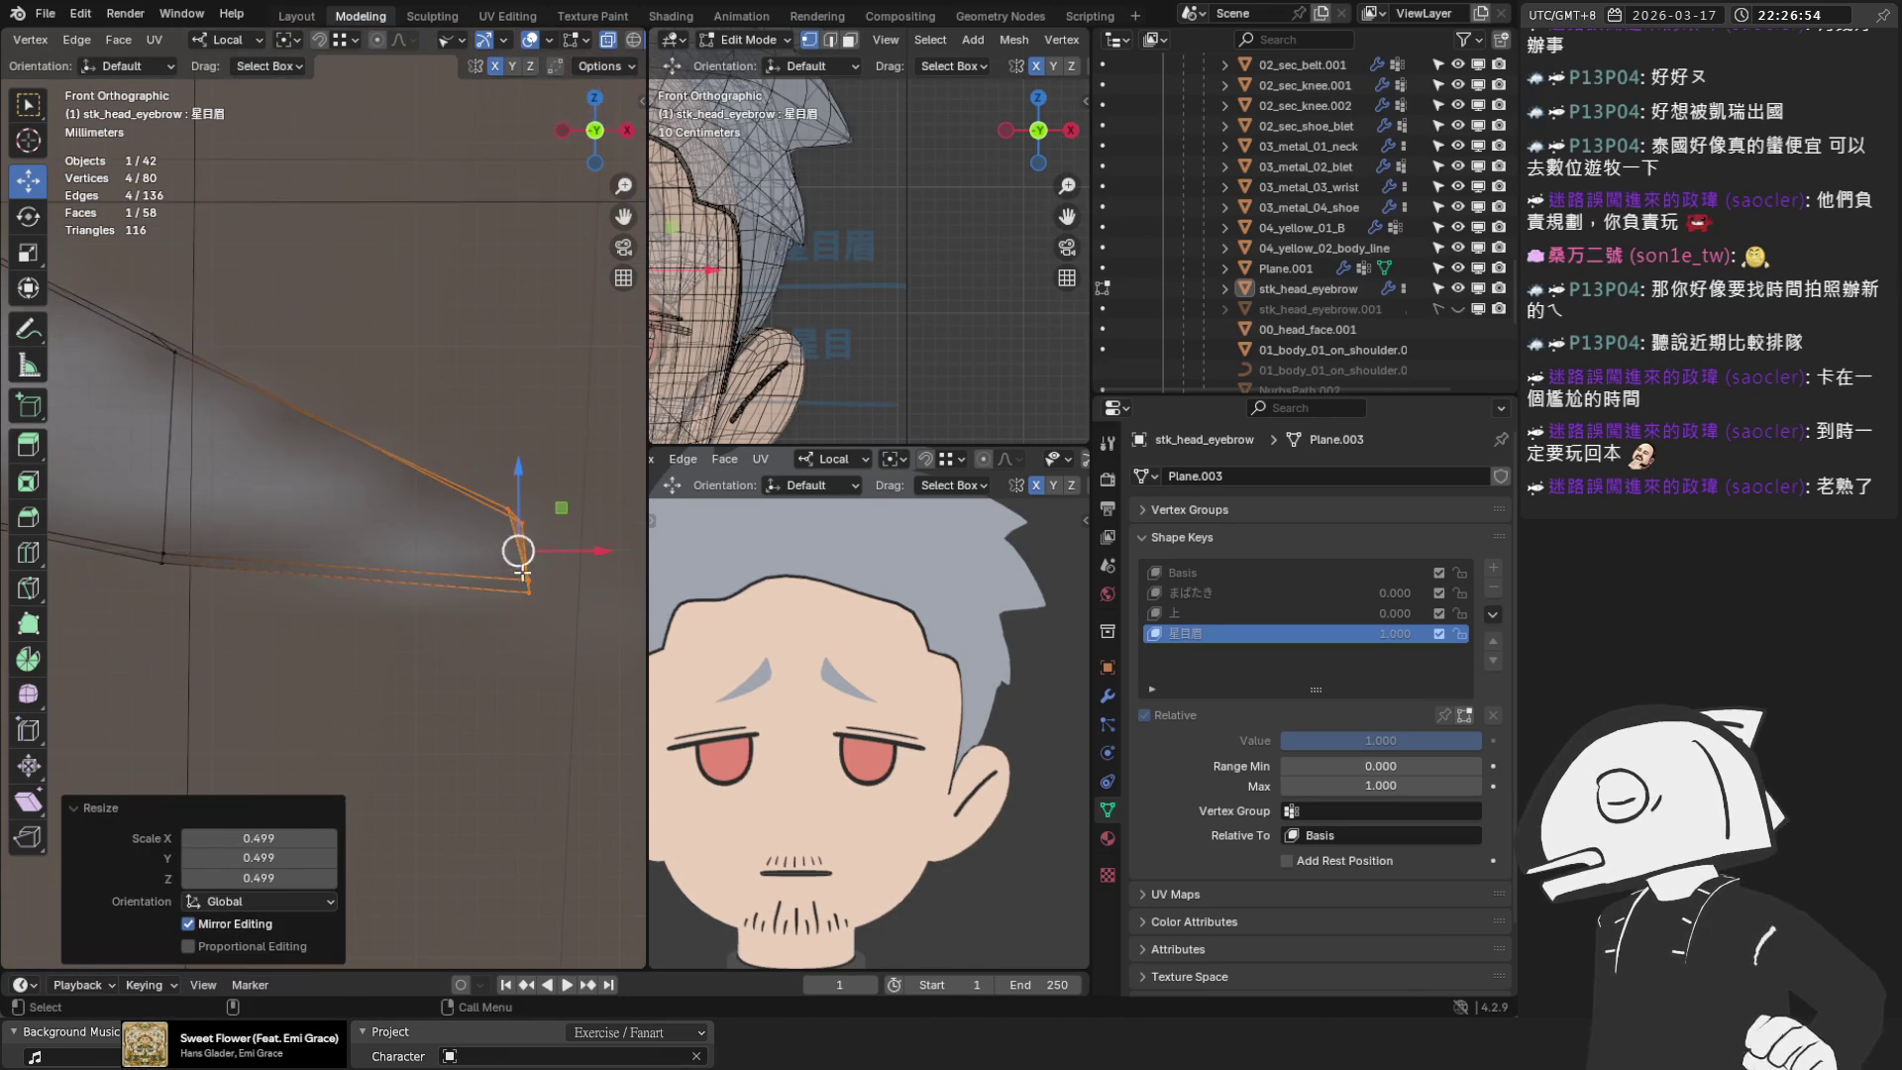
left_click(523, 592)
mouse_move(522, 595)
middle_mouse_down("shift")
mouse_move(570, 606)
mouse_move(459, 607)
middle_mouse_up("shift")
mouse_move(458, 606)
left_mouse_down()
mouse_move(466, 592)
mouse_move(429, 598)
mouse_move(437, 499)
mouse_move(437, 525)
left_mouse_up()
scroll(426, 530, "down", 3)
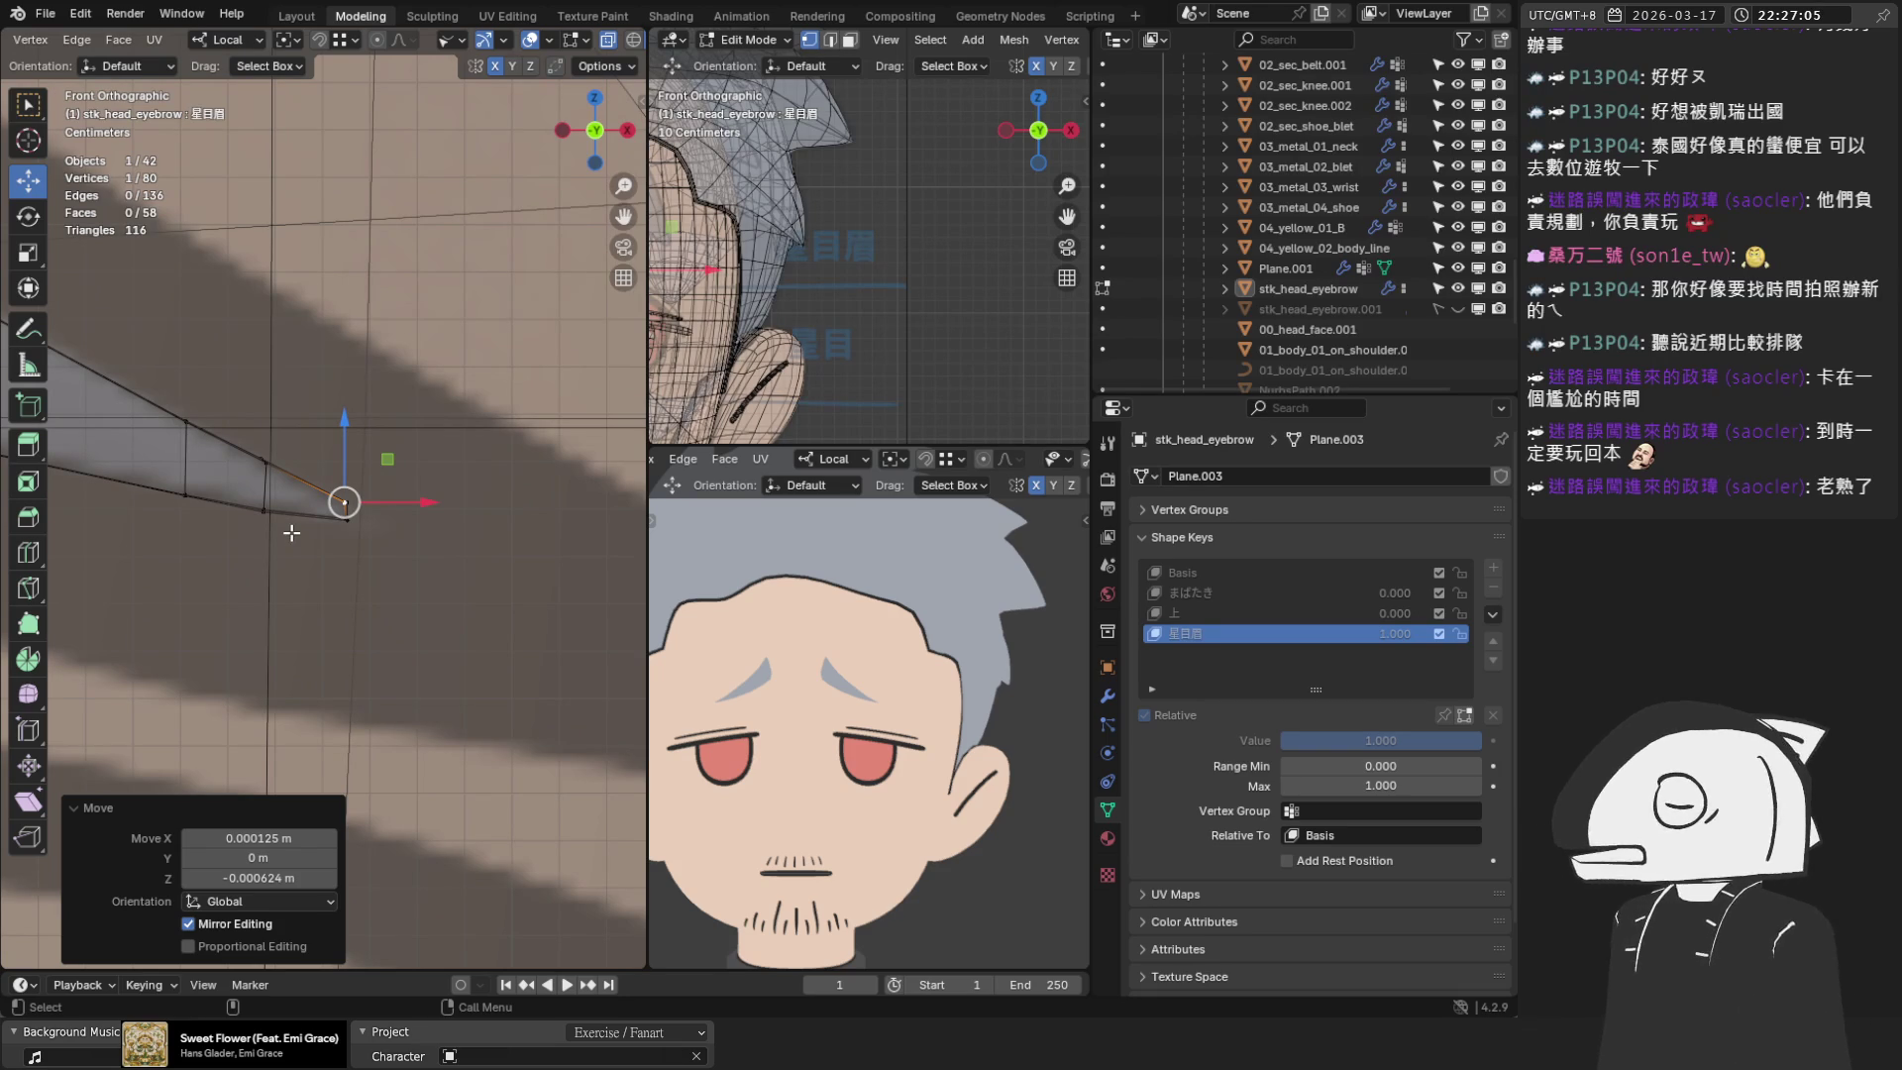
scroll(311, 517, "down", 6)
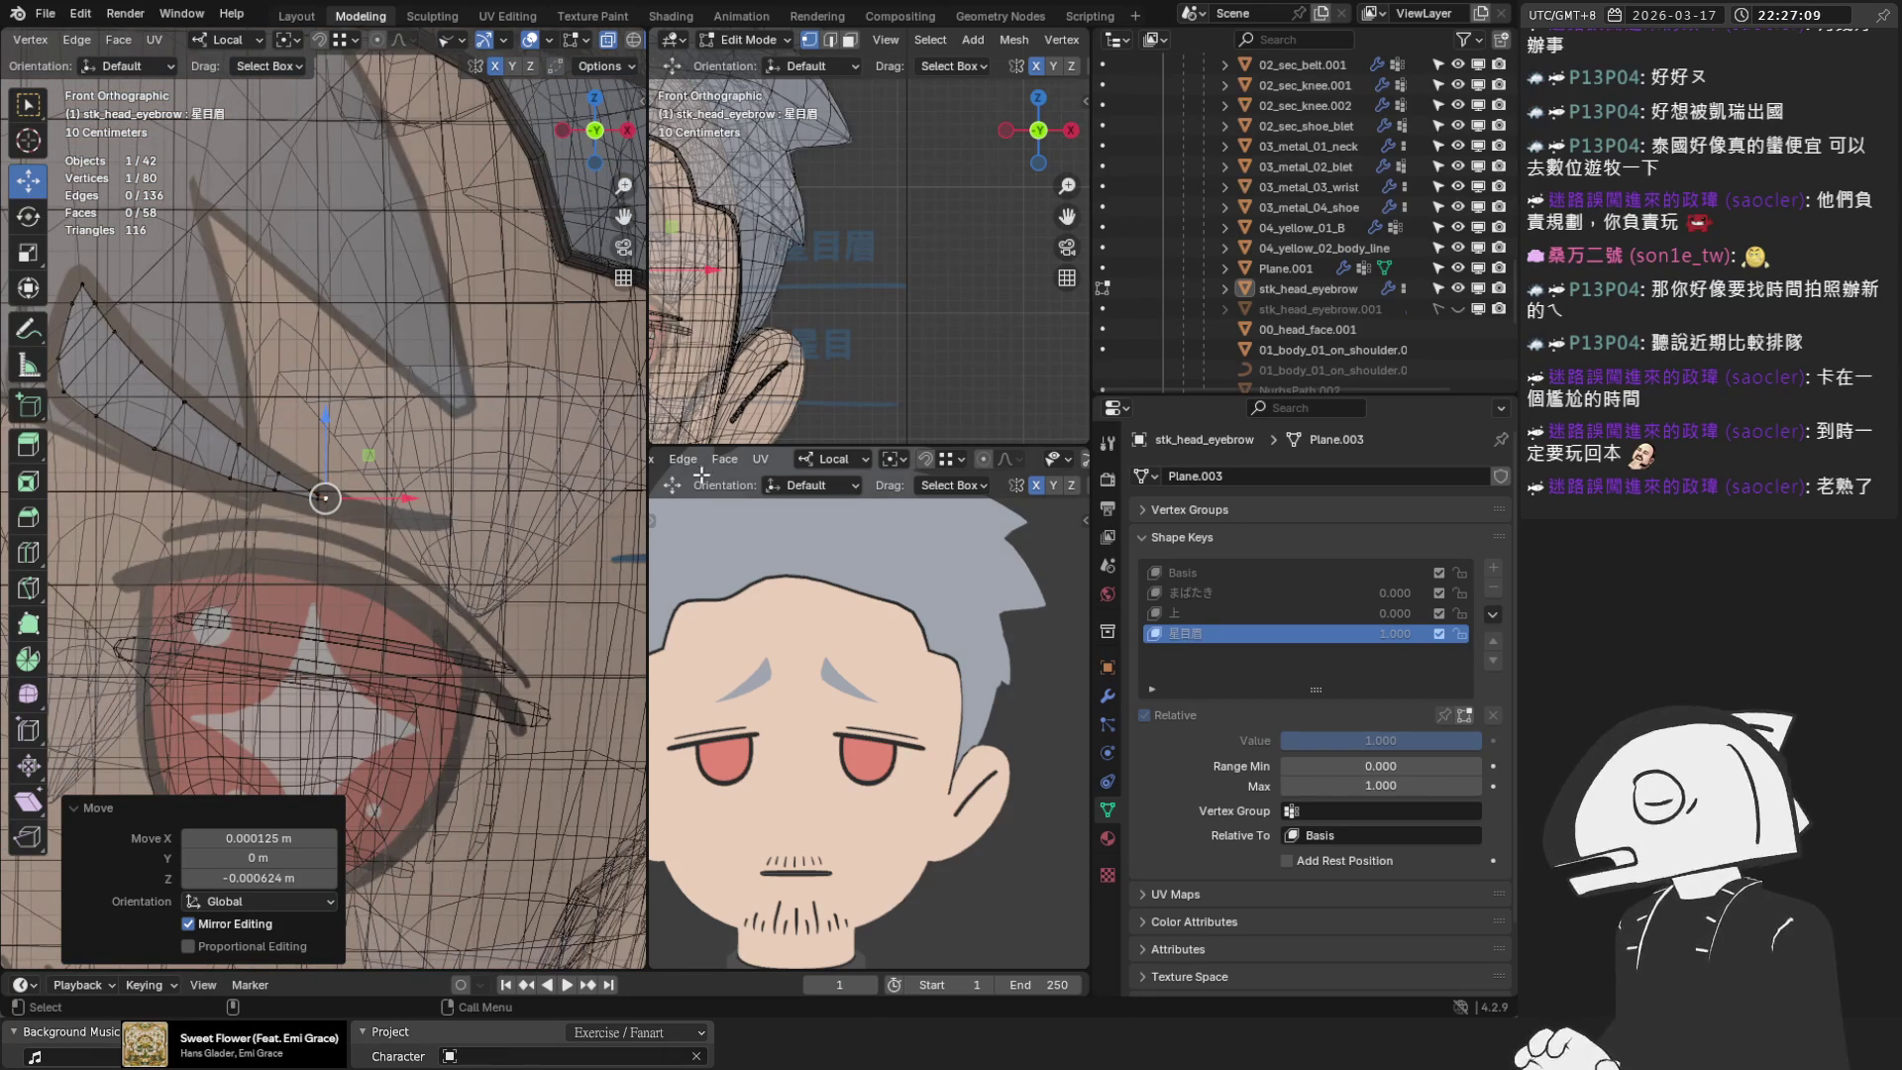
Save the blend file and select the two vertices at the eyebrow tip
scroll(423, 449, "up", 4)
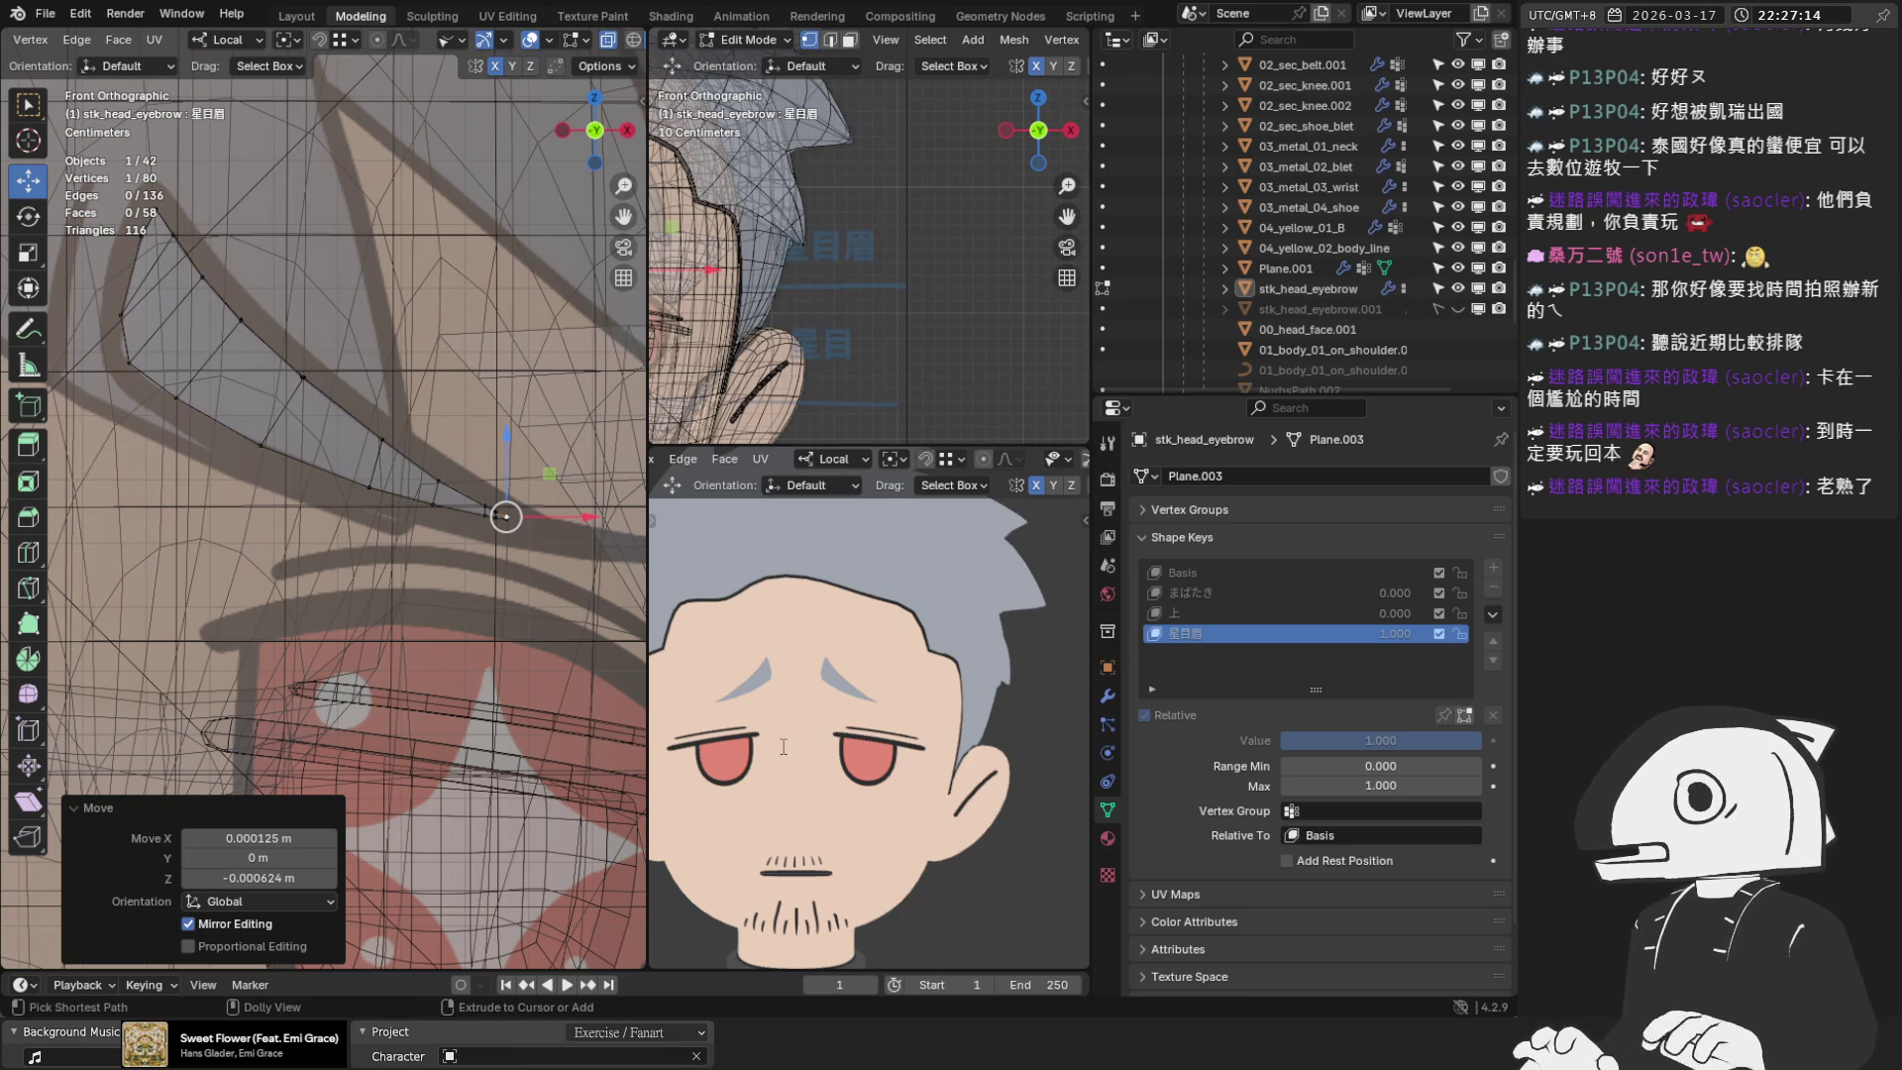
key("ctrl+s")
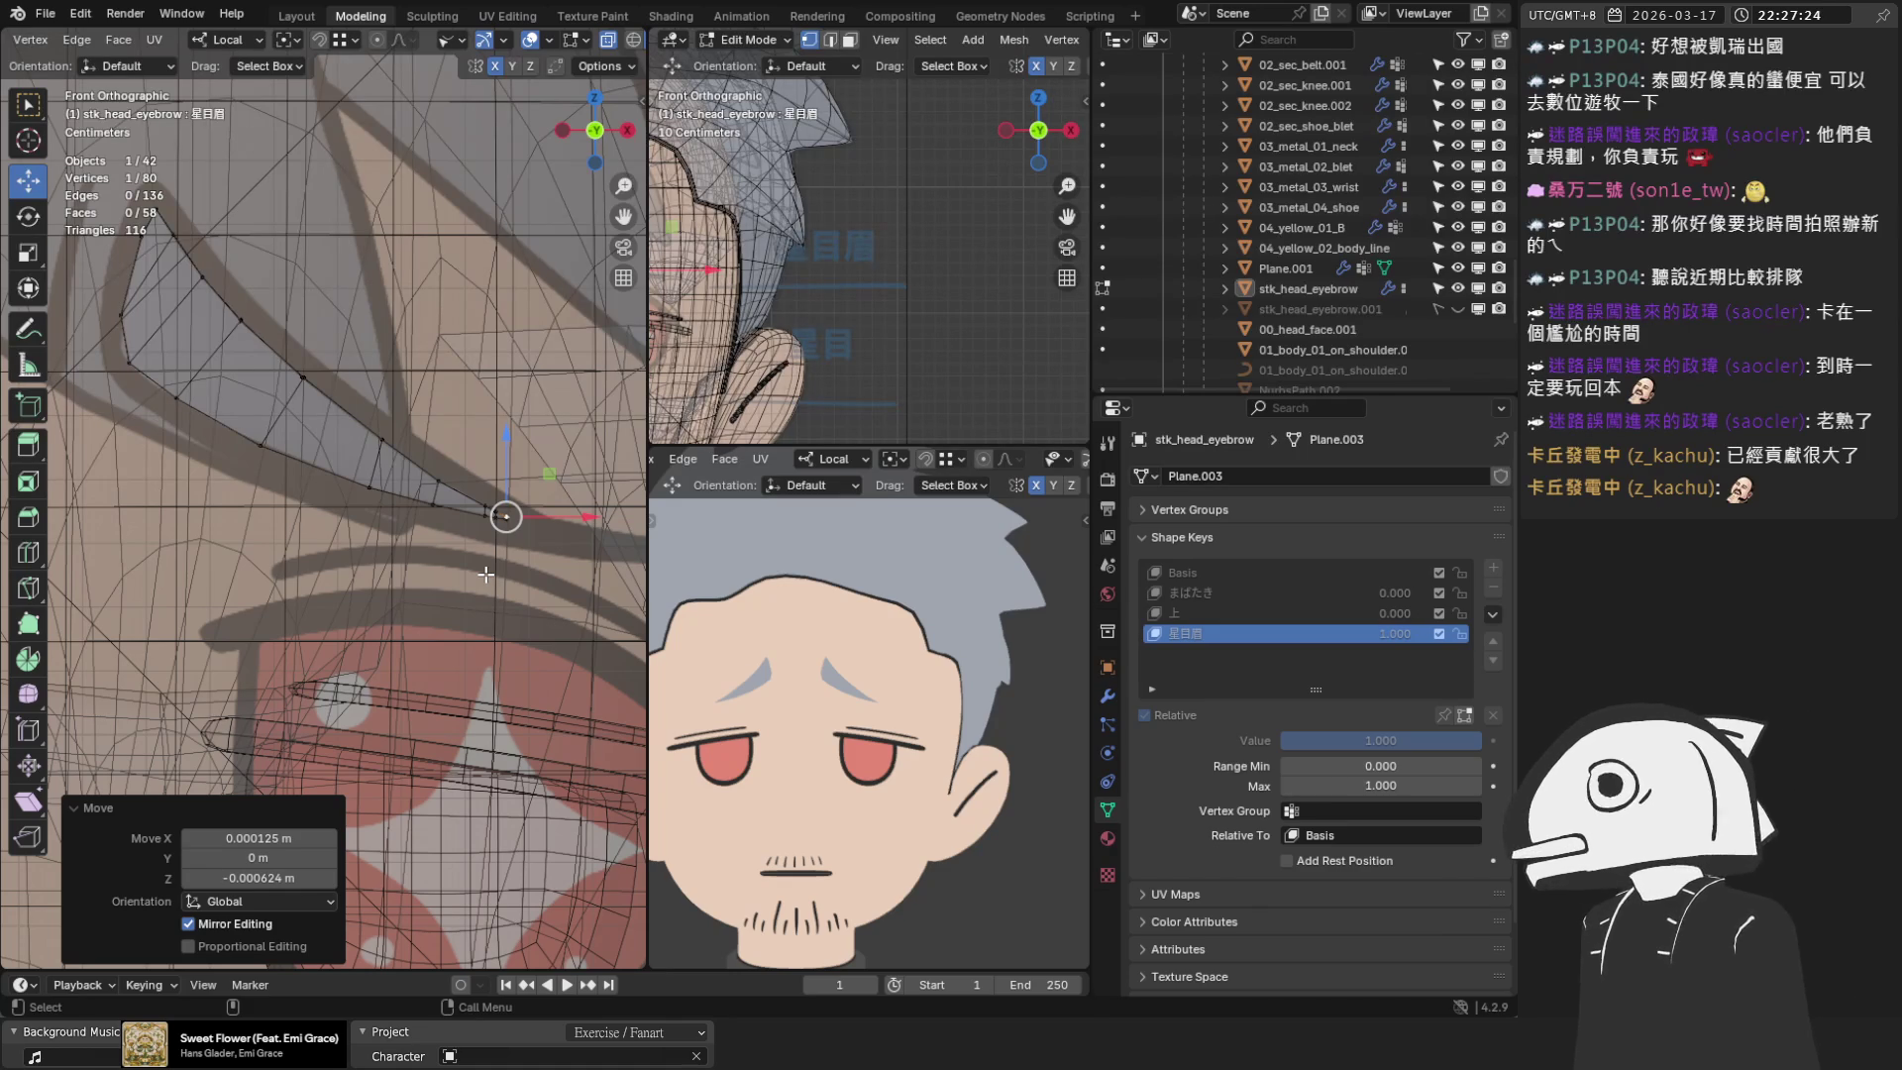
left_click(443, 490)
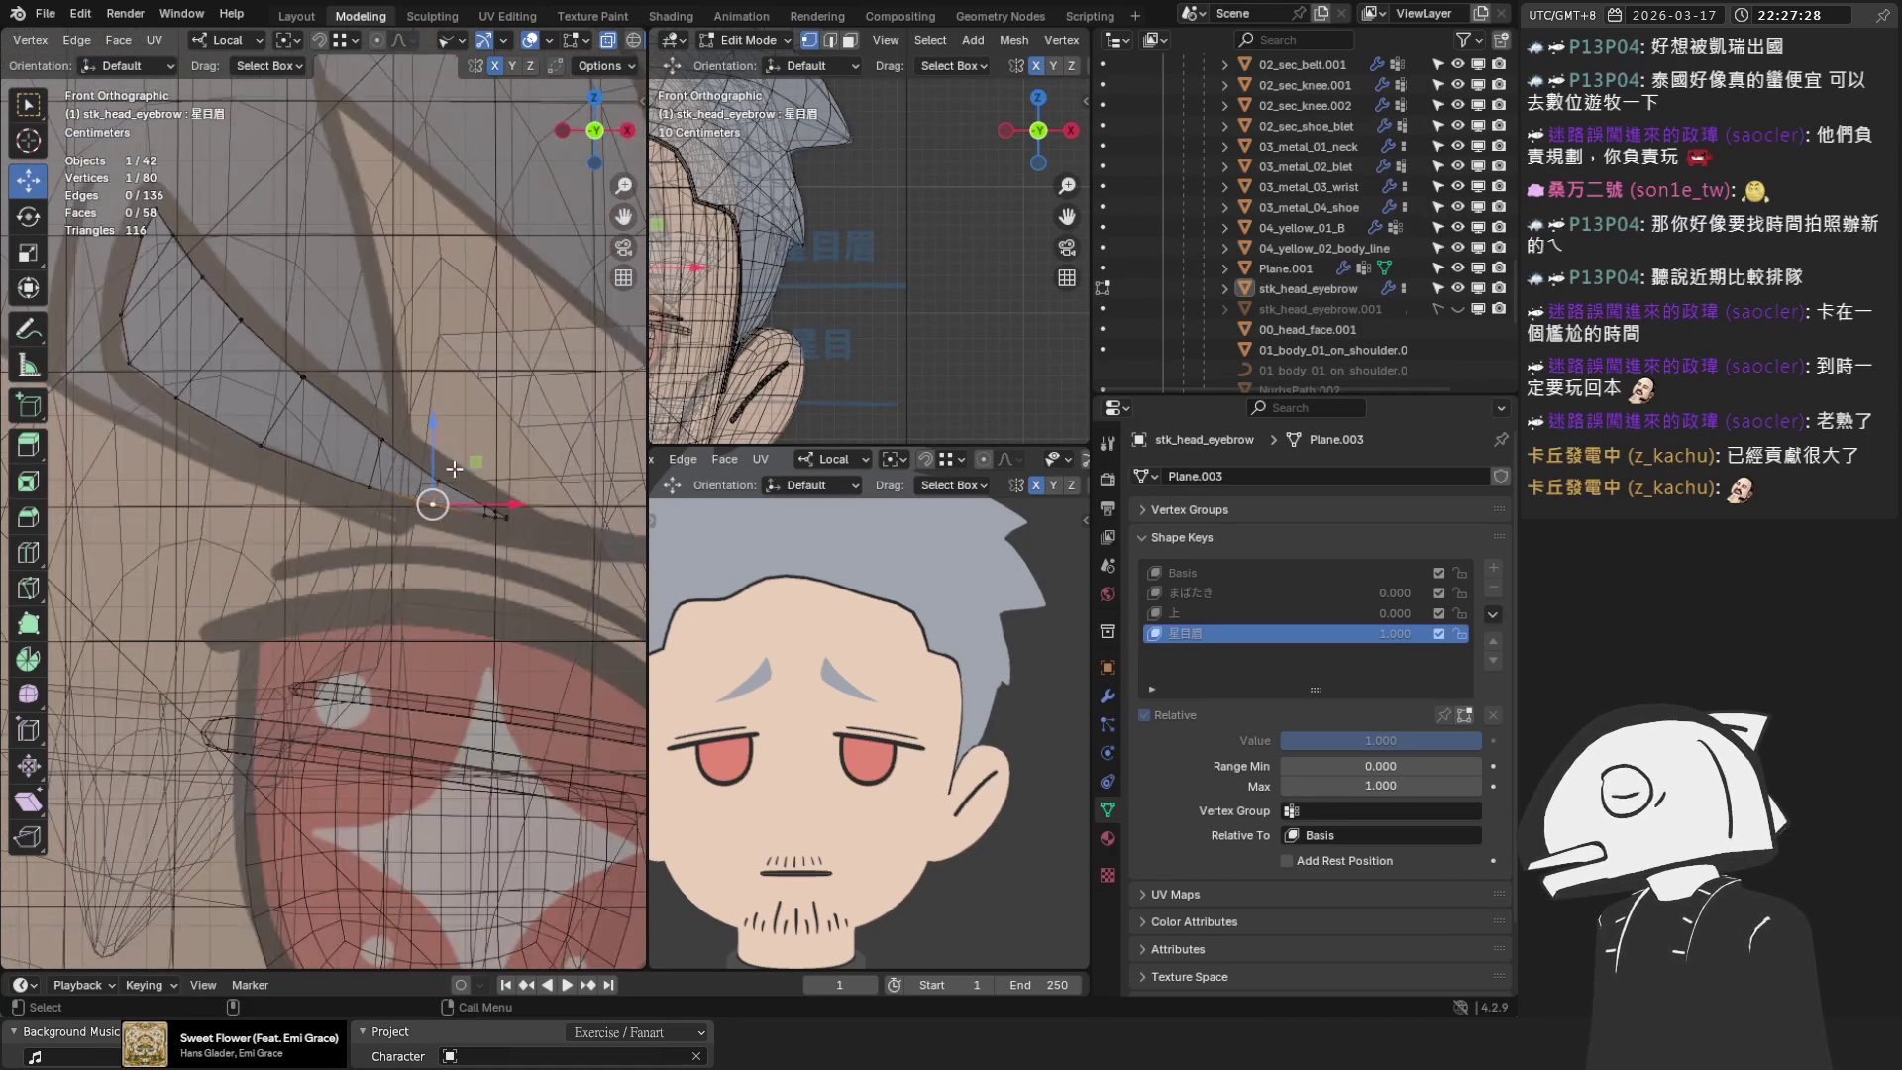
scroll(454, 468, "up", 4)
left_click(401, 510, "shift")
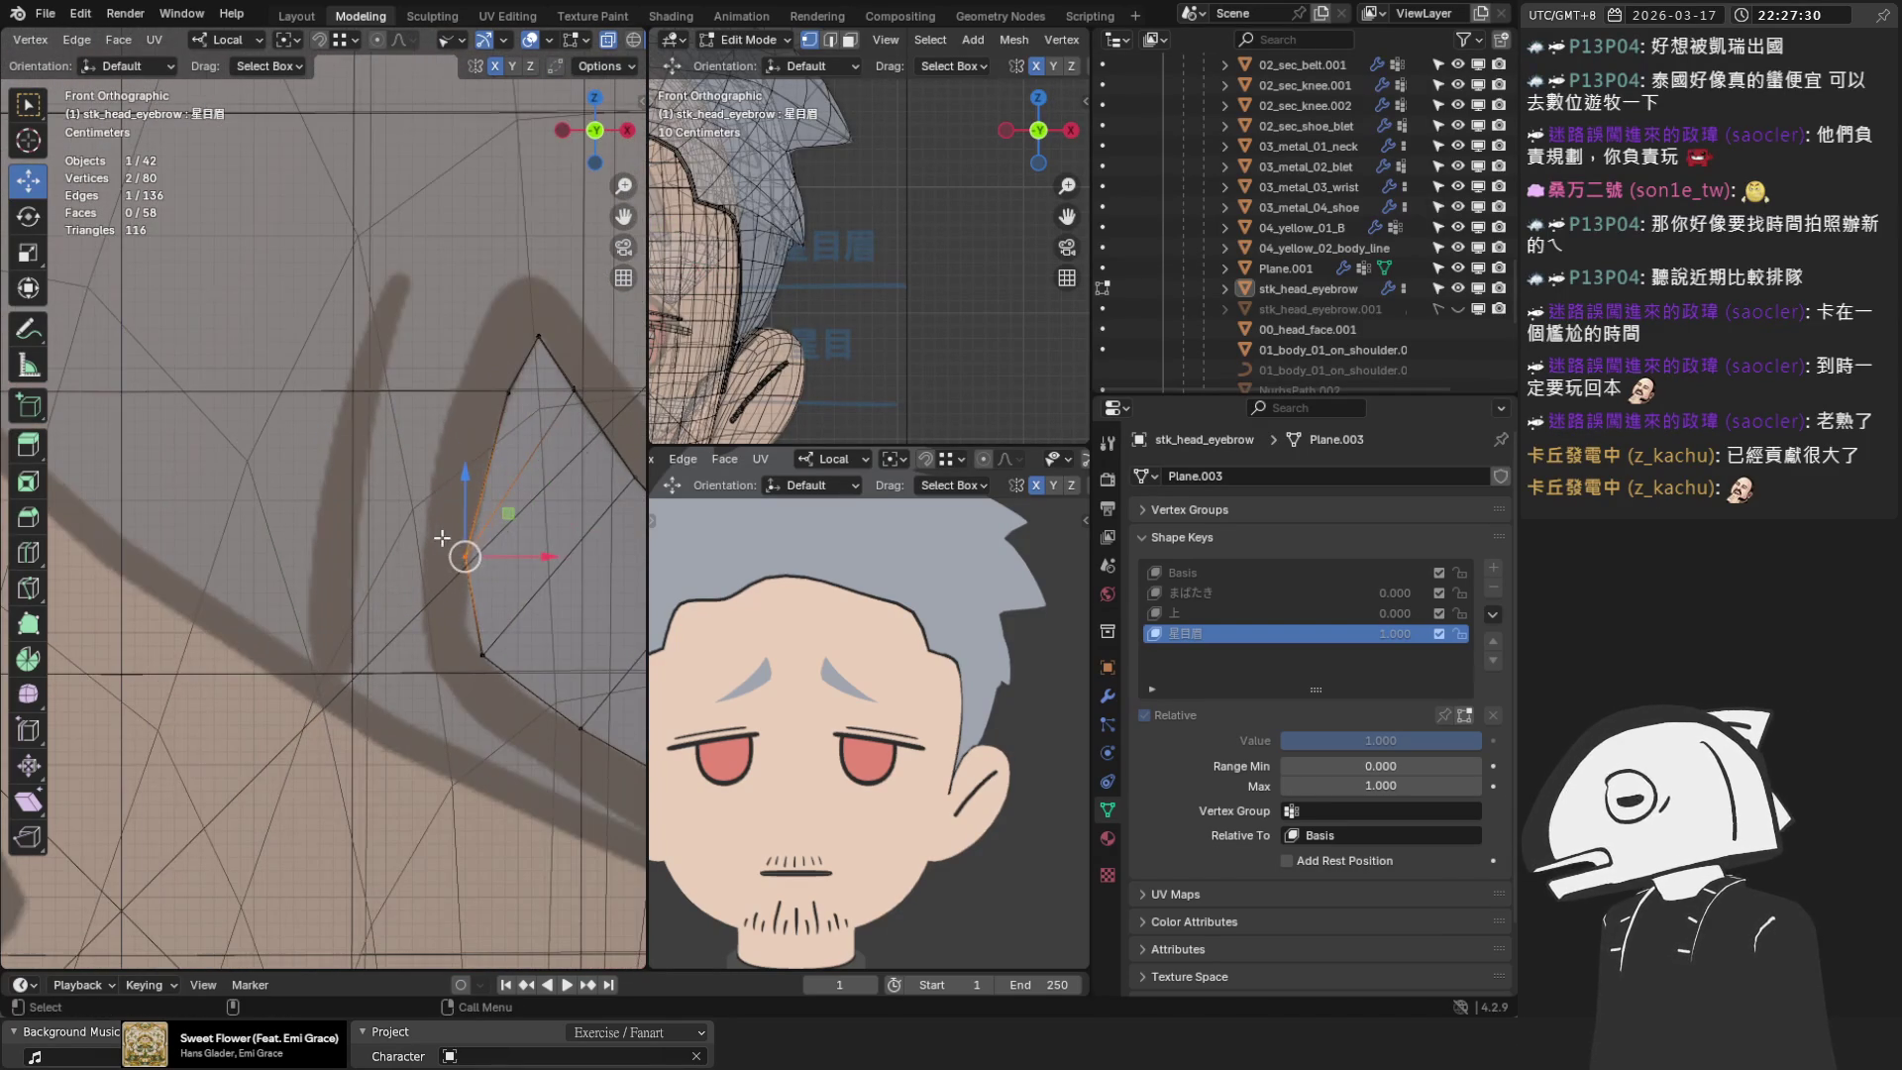
Move the two tip vertices down-right in several G moves onto the sketch
key("g")
left_click(466, 555)
key("g")
left_click(480, 658)
key("g")
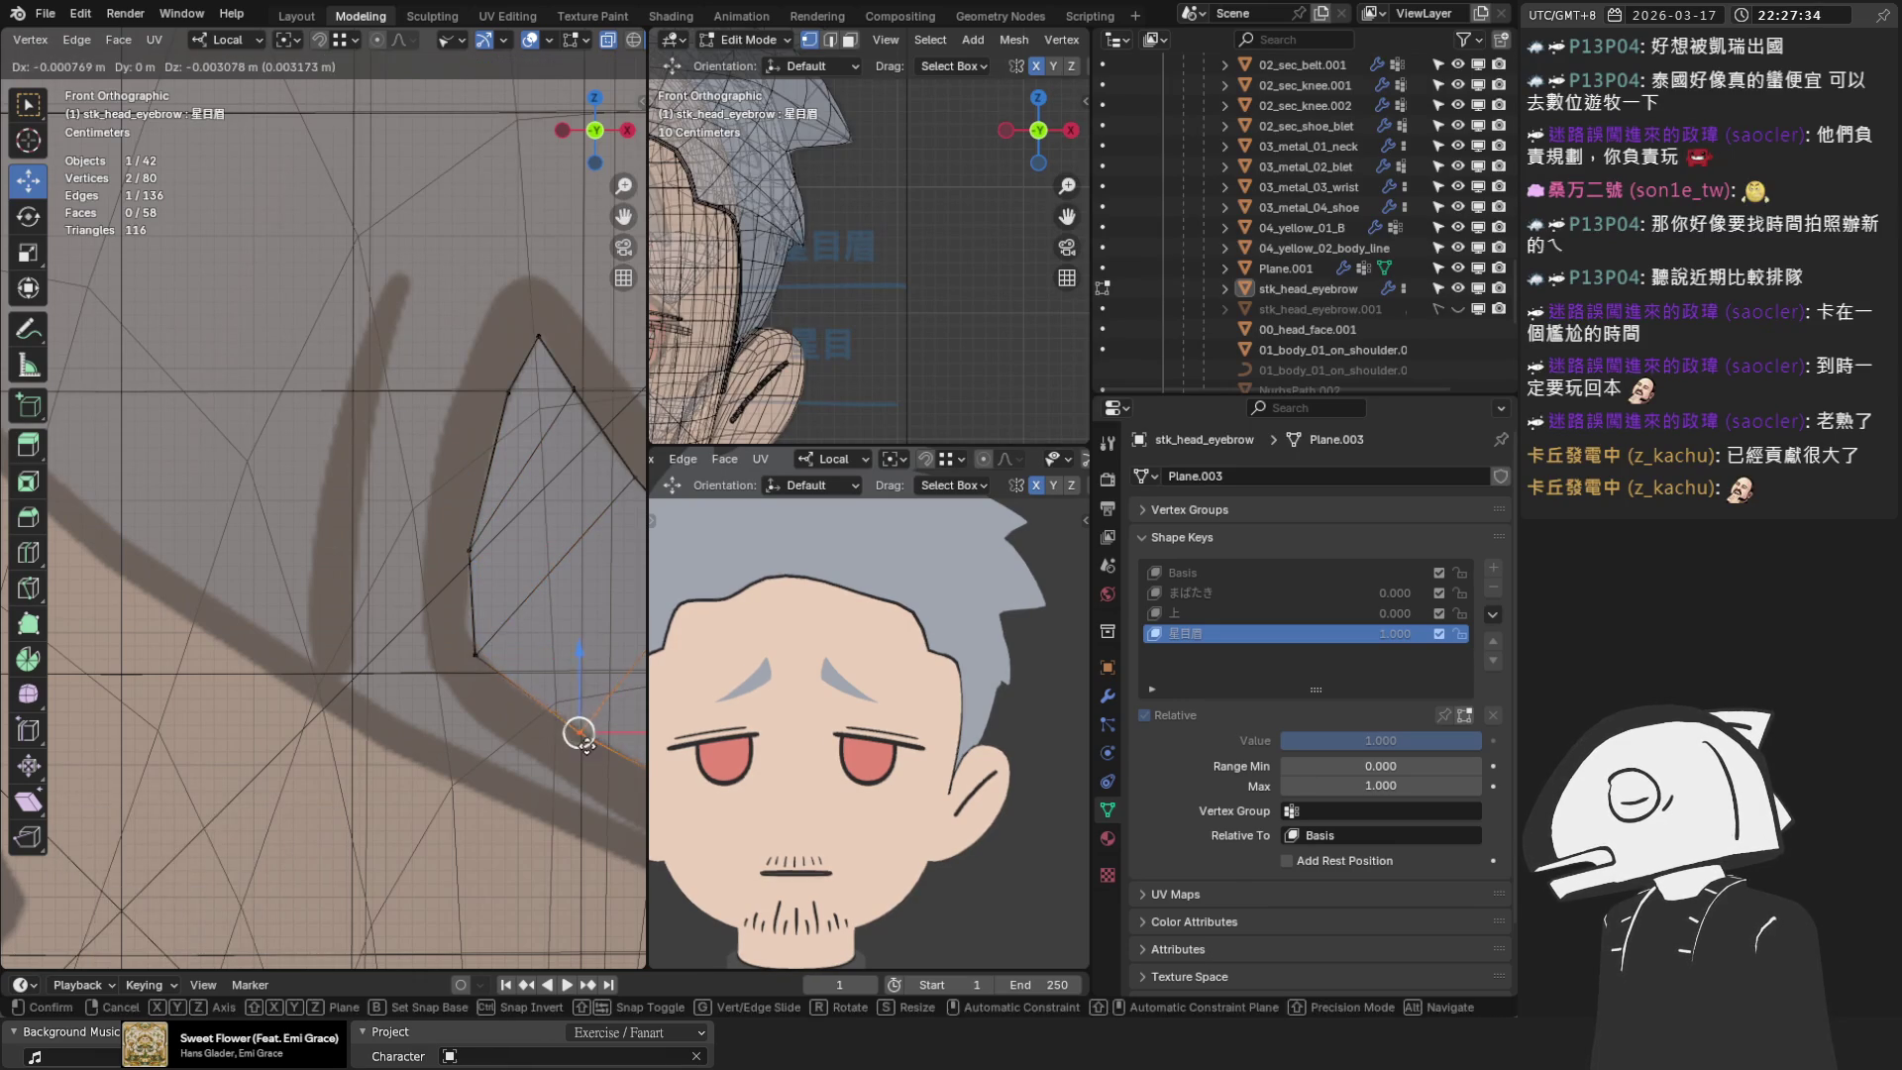
left_click(471, 634)
scroll(446, 624, "down", 2)
middle_click_drag(605, 624, 404, 612, "shift")
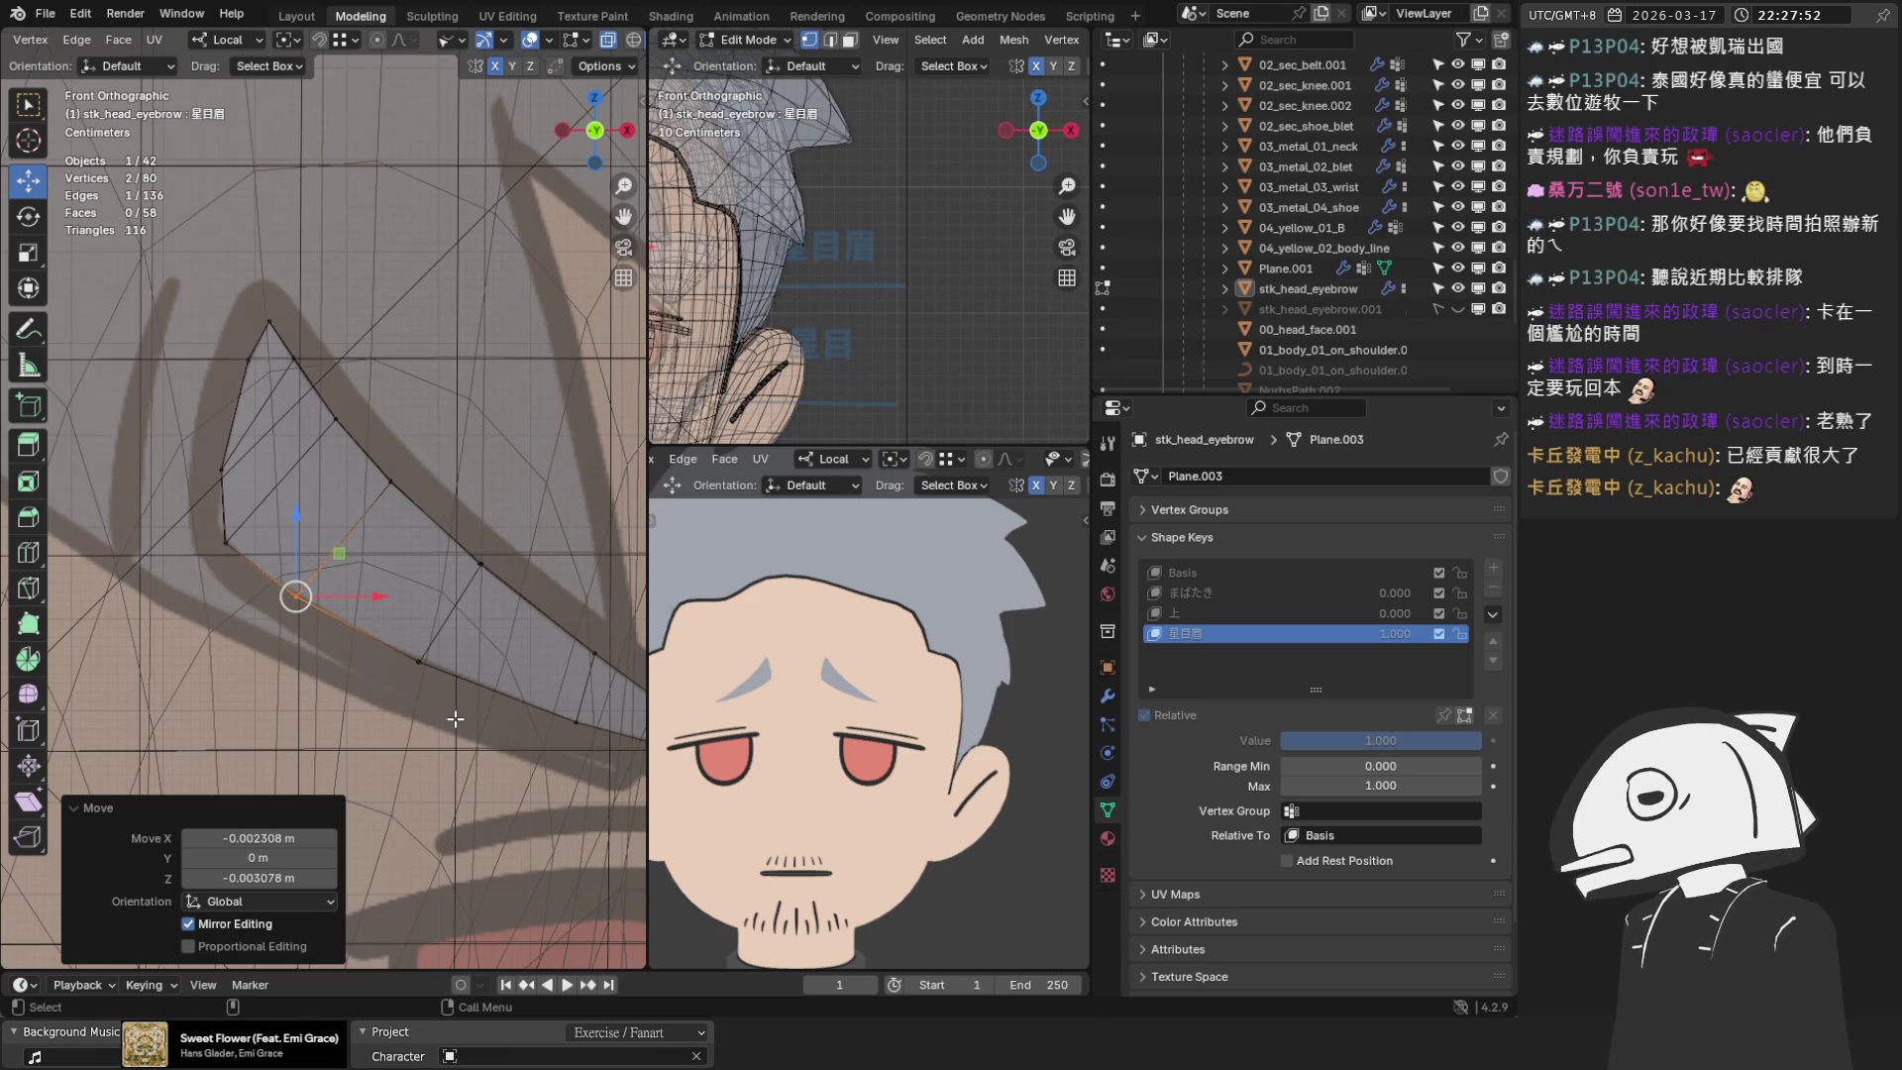
Raise the eyebrow's top peak vertex straight up onto the sketch's peak
scroll(325, 342, "up", 3)
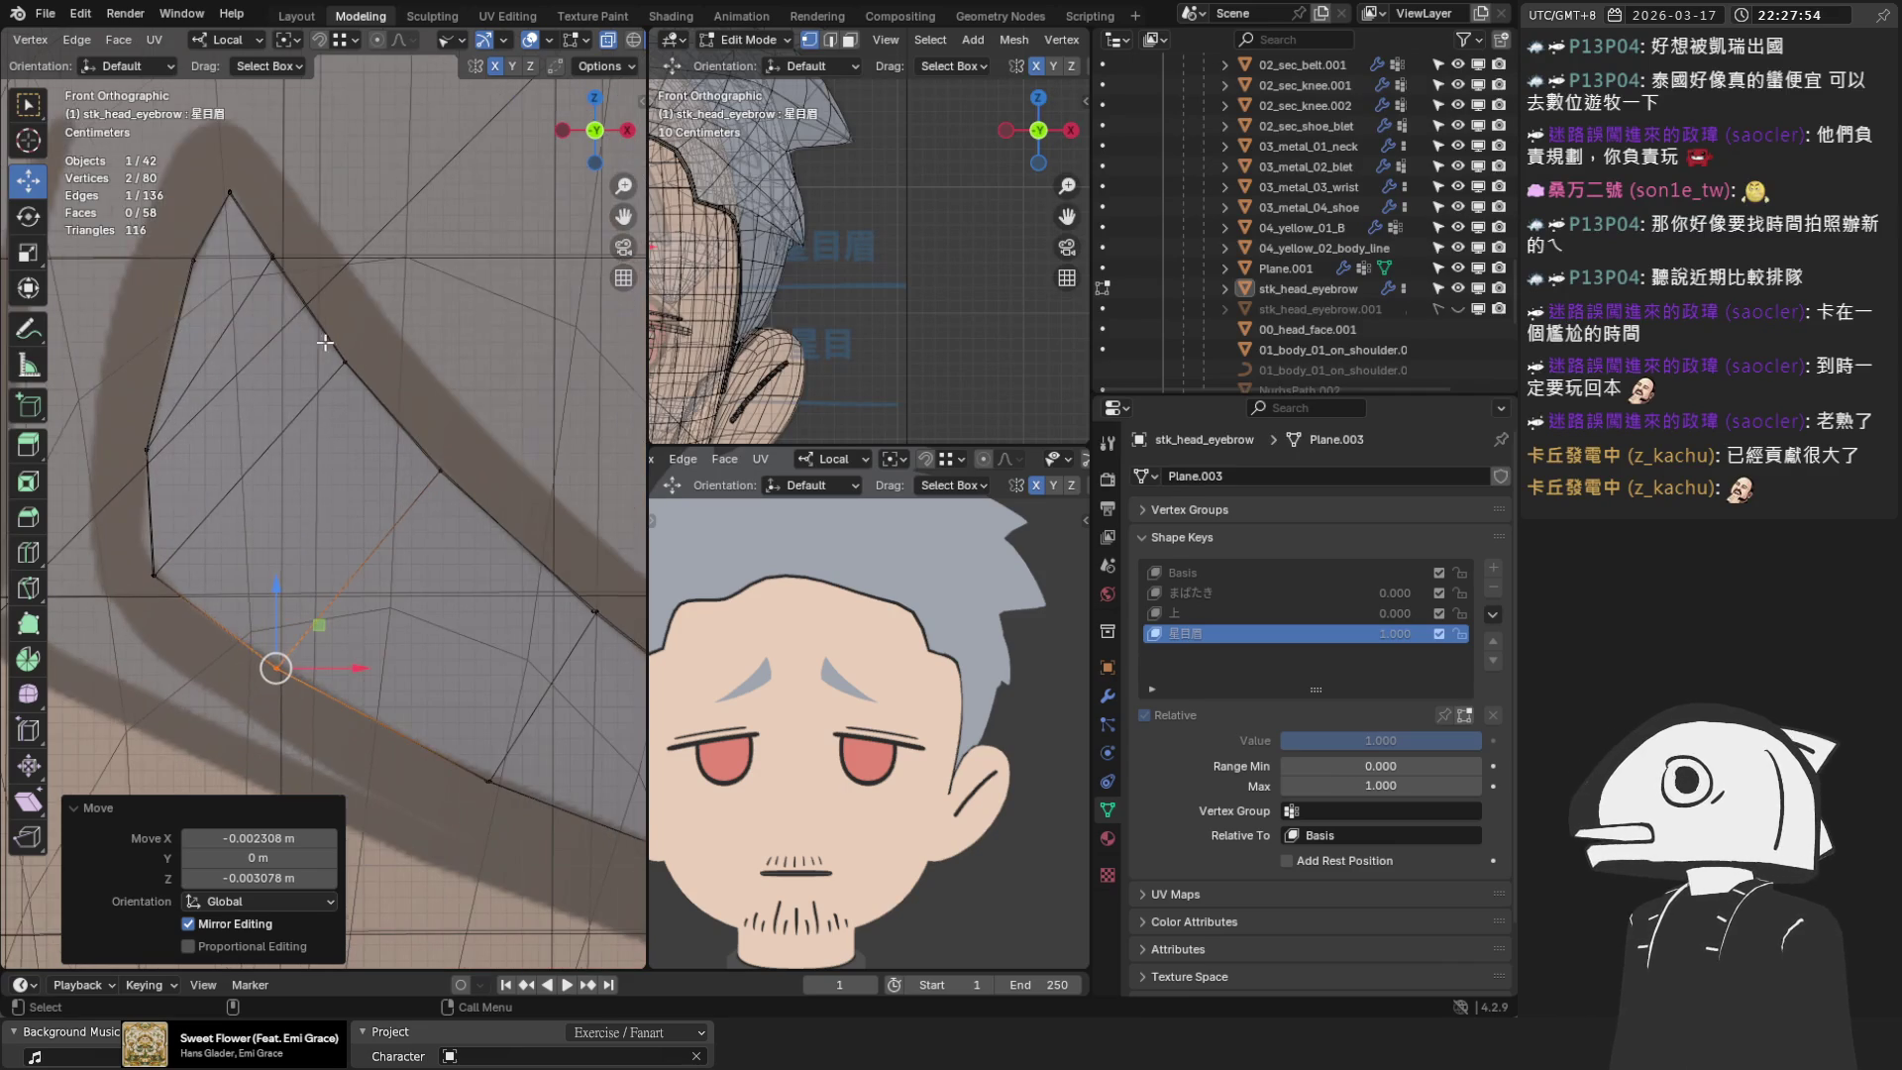
left_click(230, 192)
key("g")
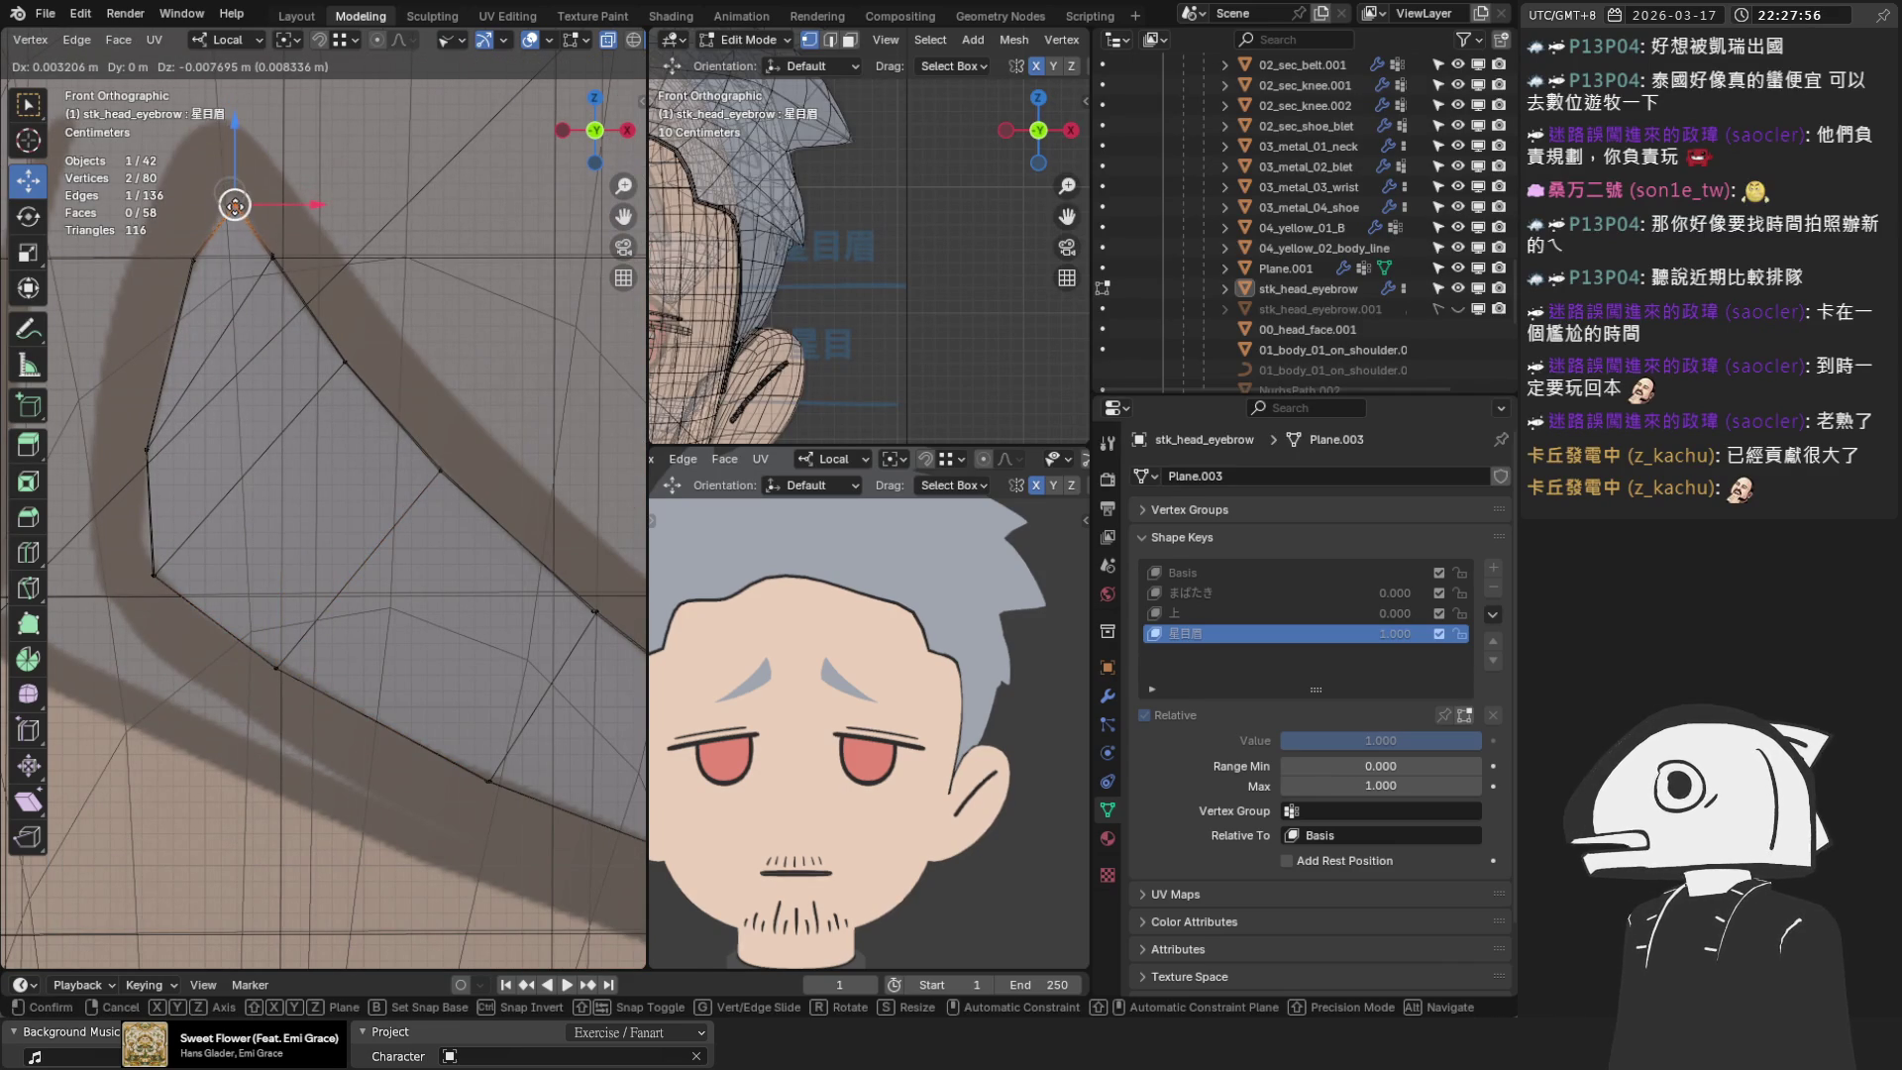
left_click(233, 206)
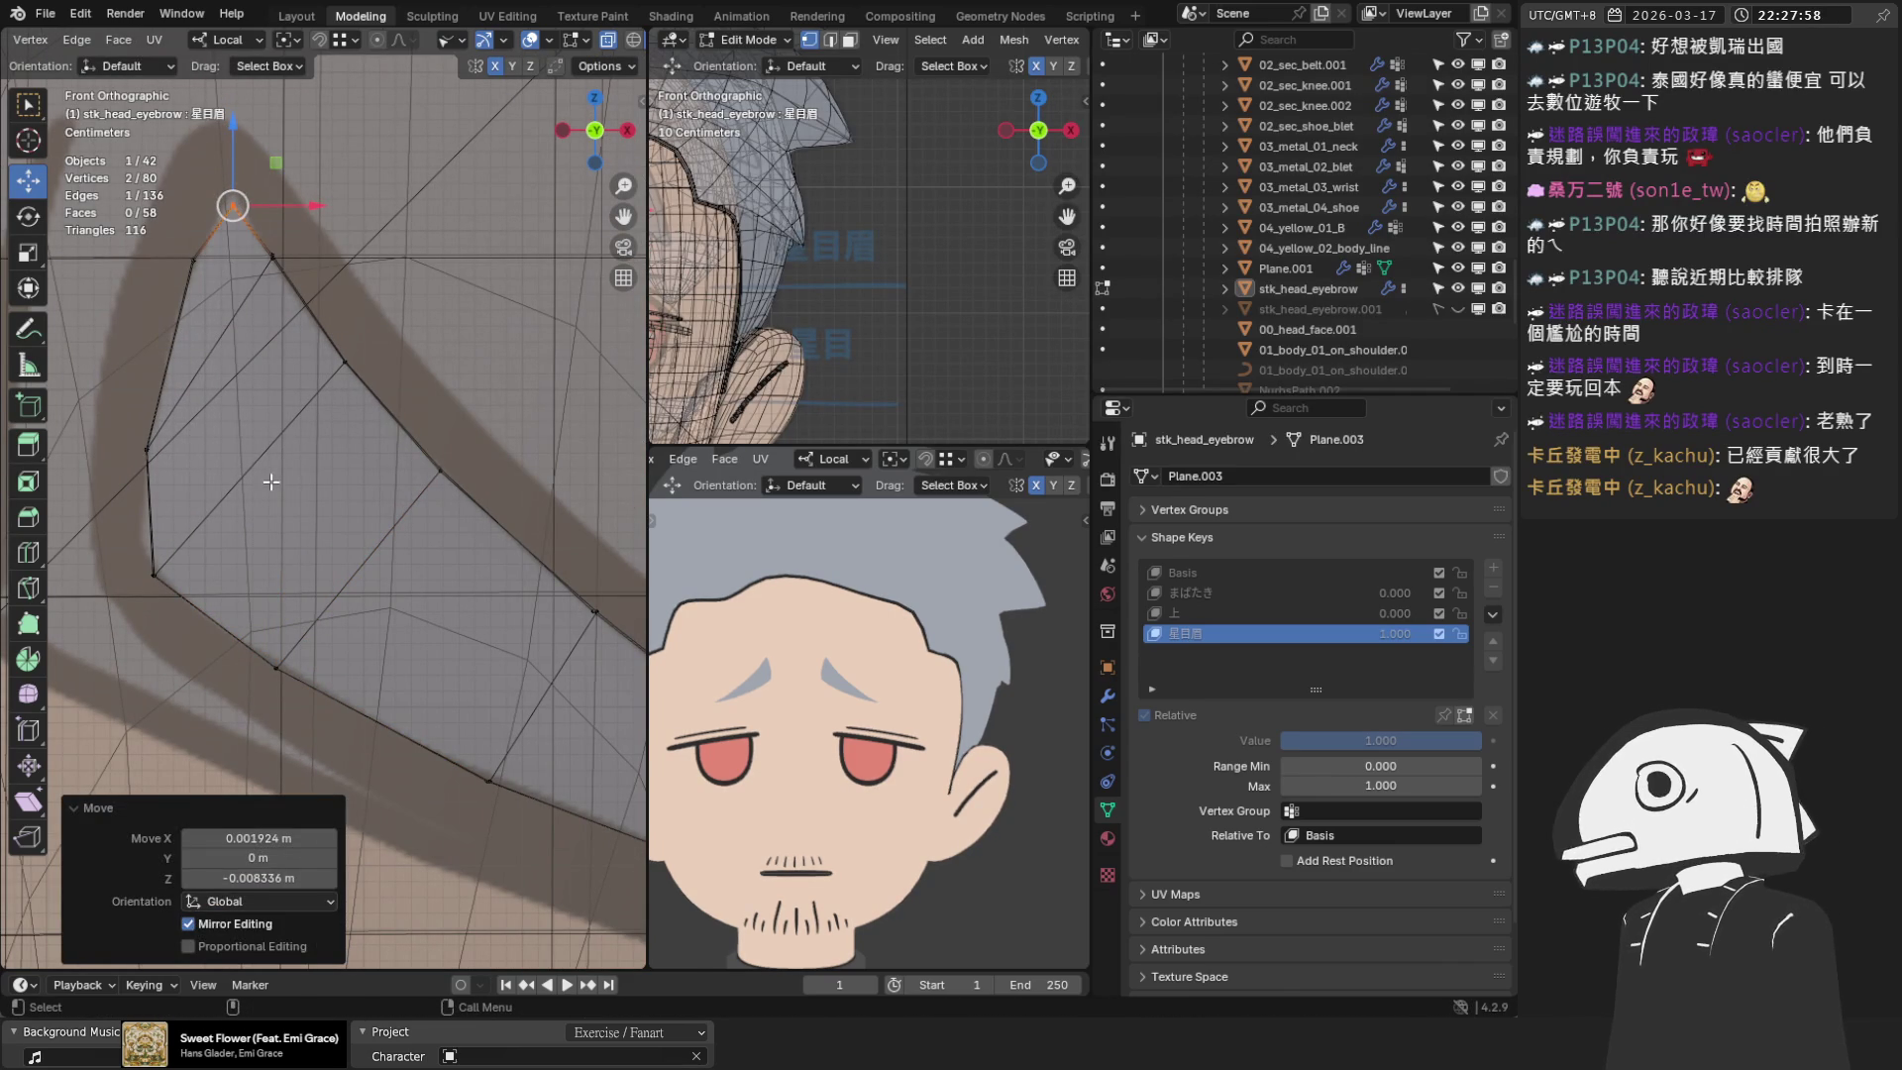
scroll(227, 210, "up", 2)
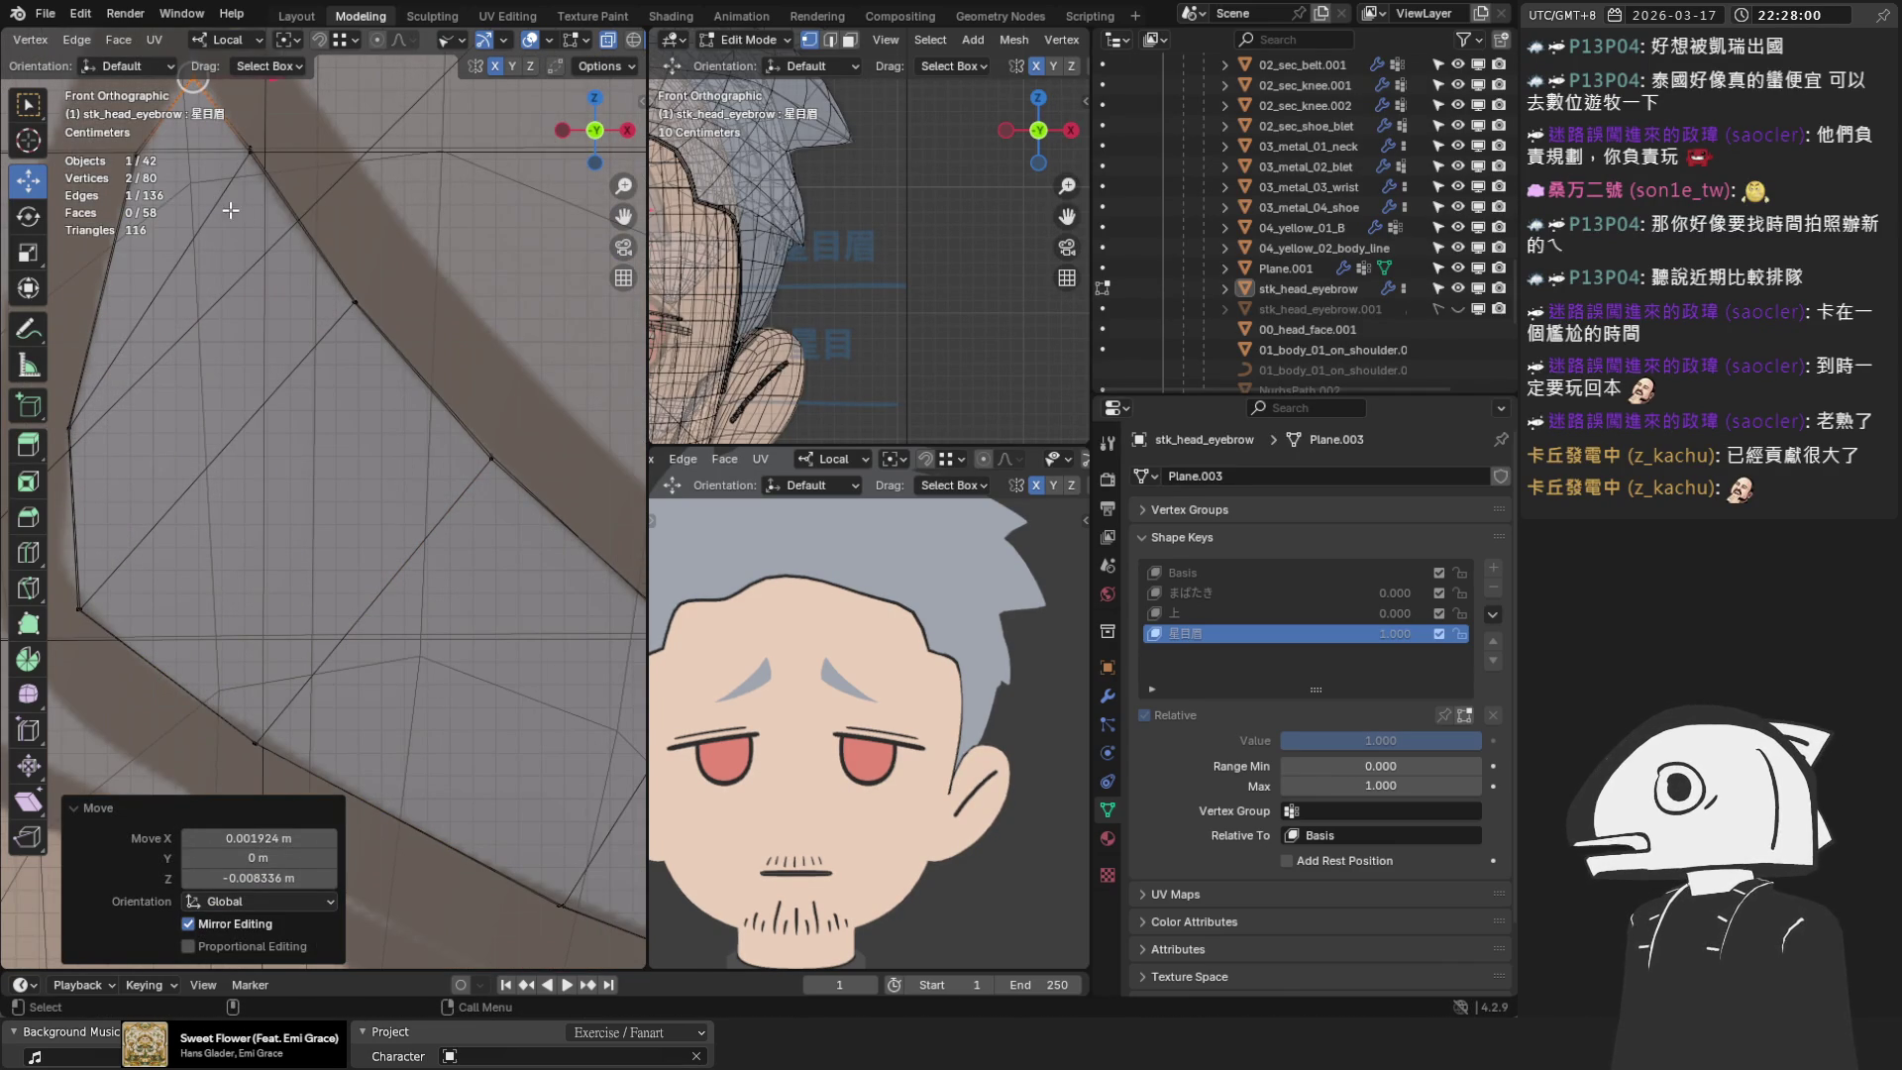
left_click_drag(623, 216, 679, 305)
key("g")
key("z")
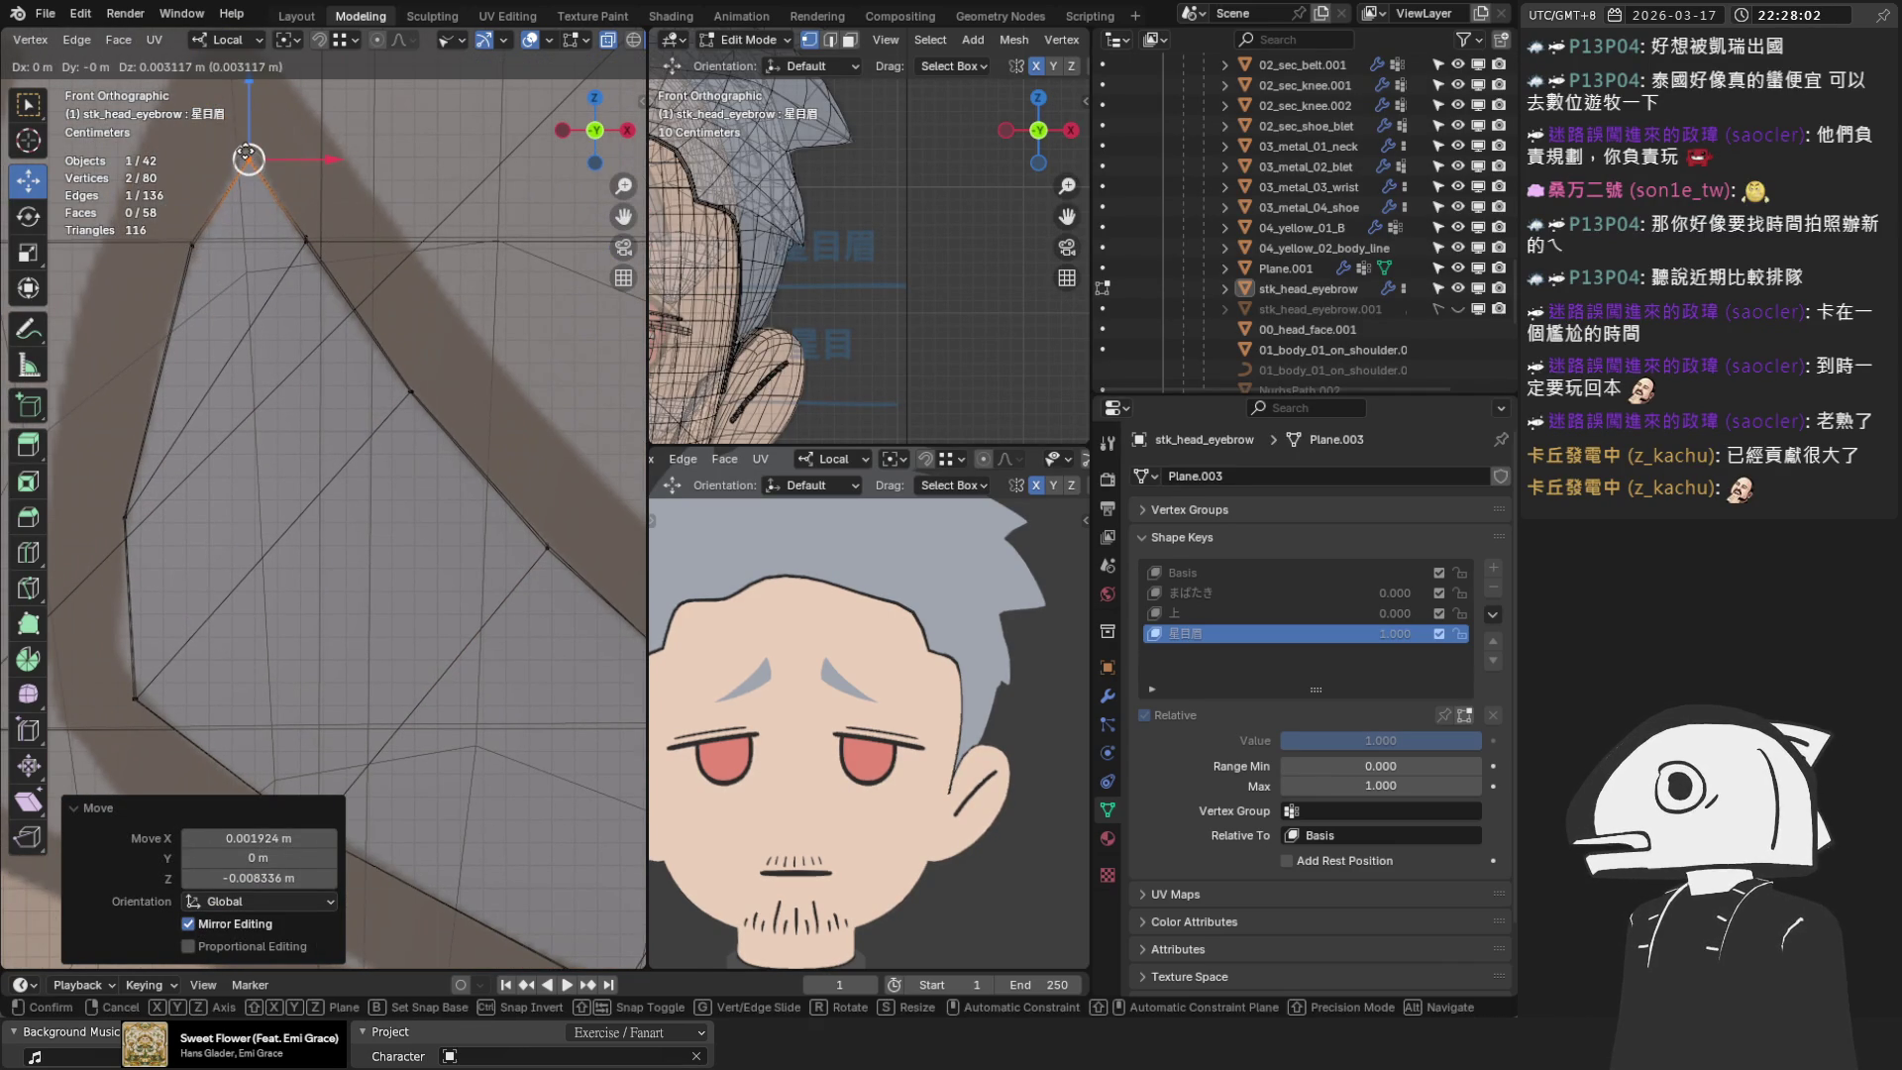
left_click(248, 153)
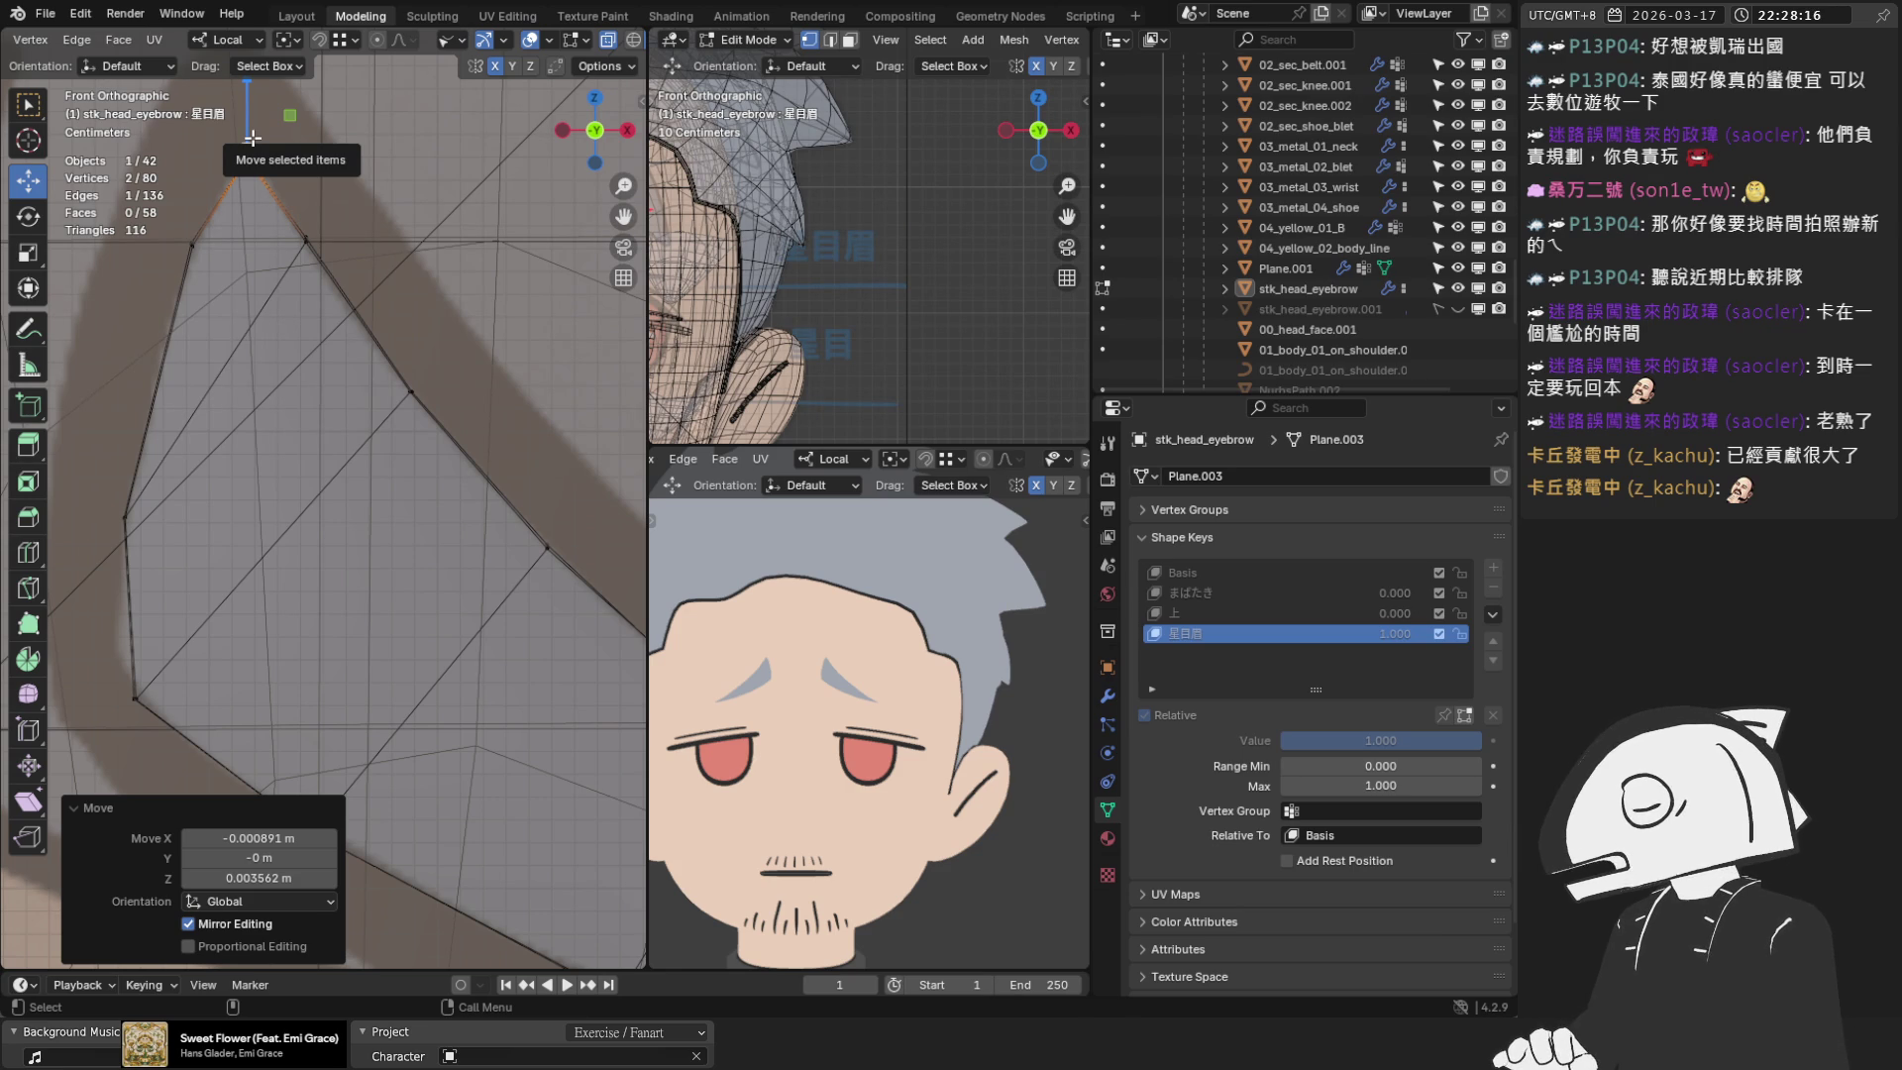
Move the peak's upper-left vertex and right-side vertex onto the sketch outline
scroll(148, 164, "up", 1)
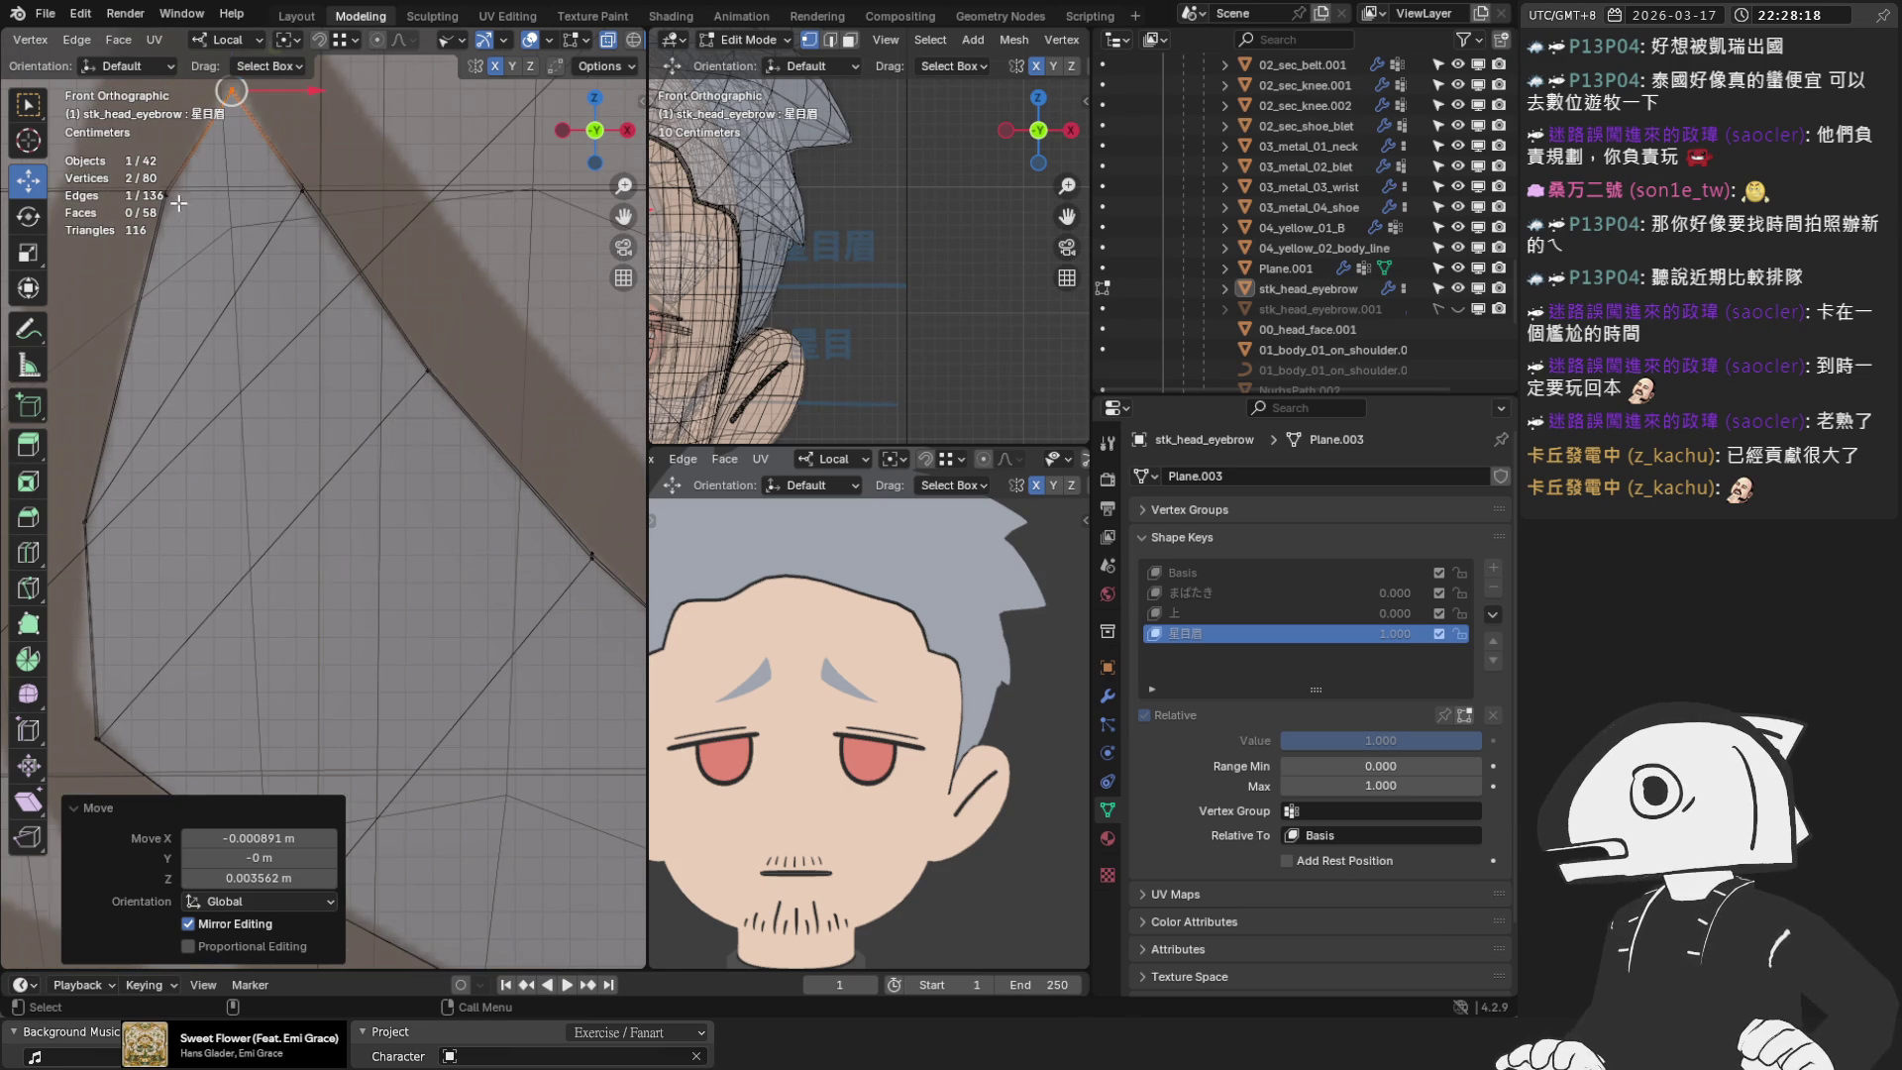
left_click(149, 166)
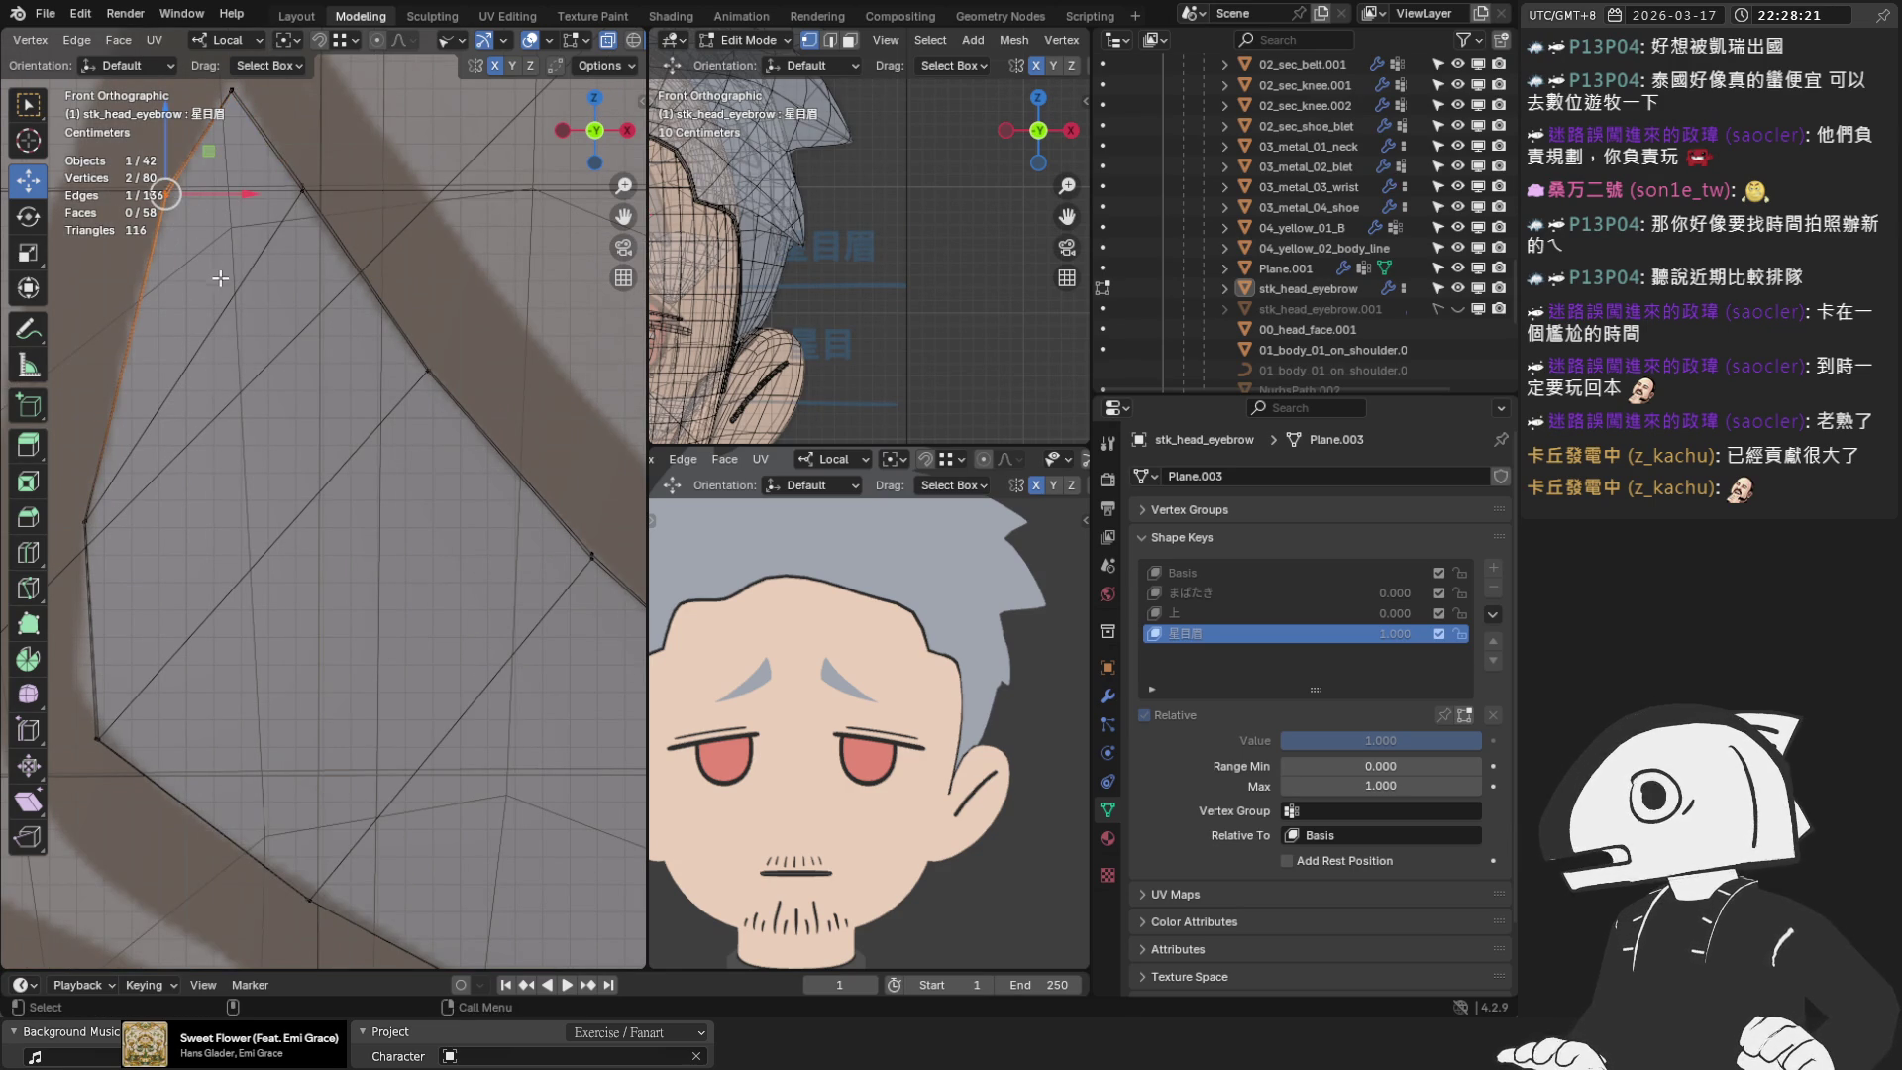
scroll(238, 310, "up", 2)
middle_click_drag(143, 247, 326, 330, "shift")
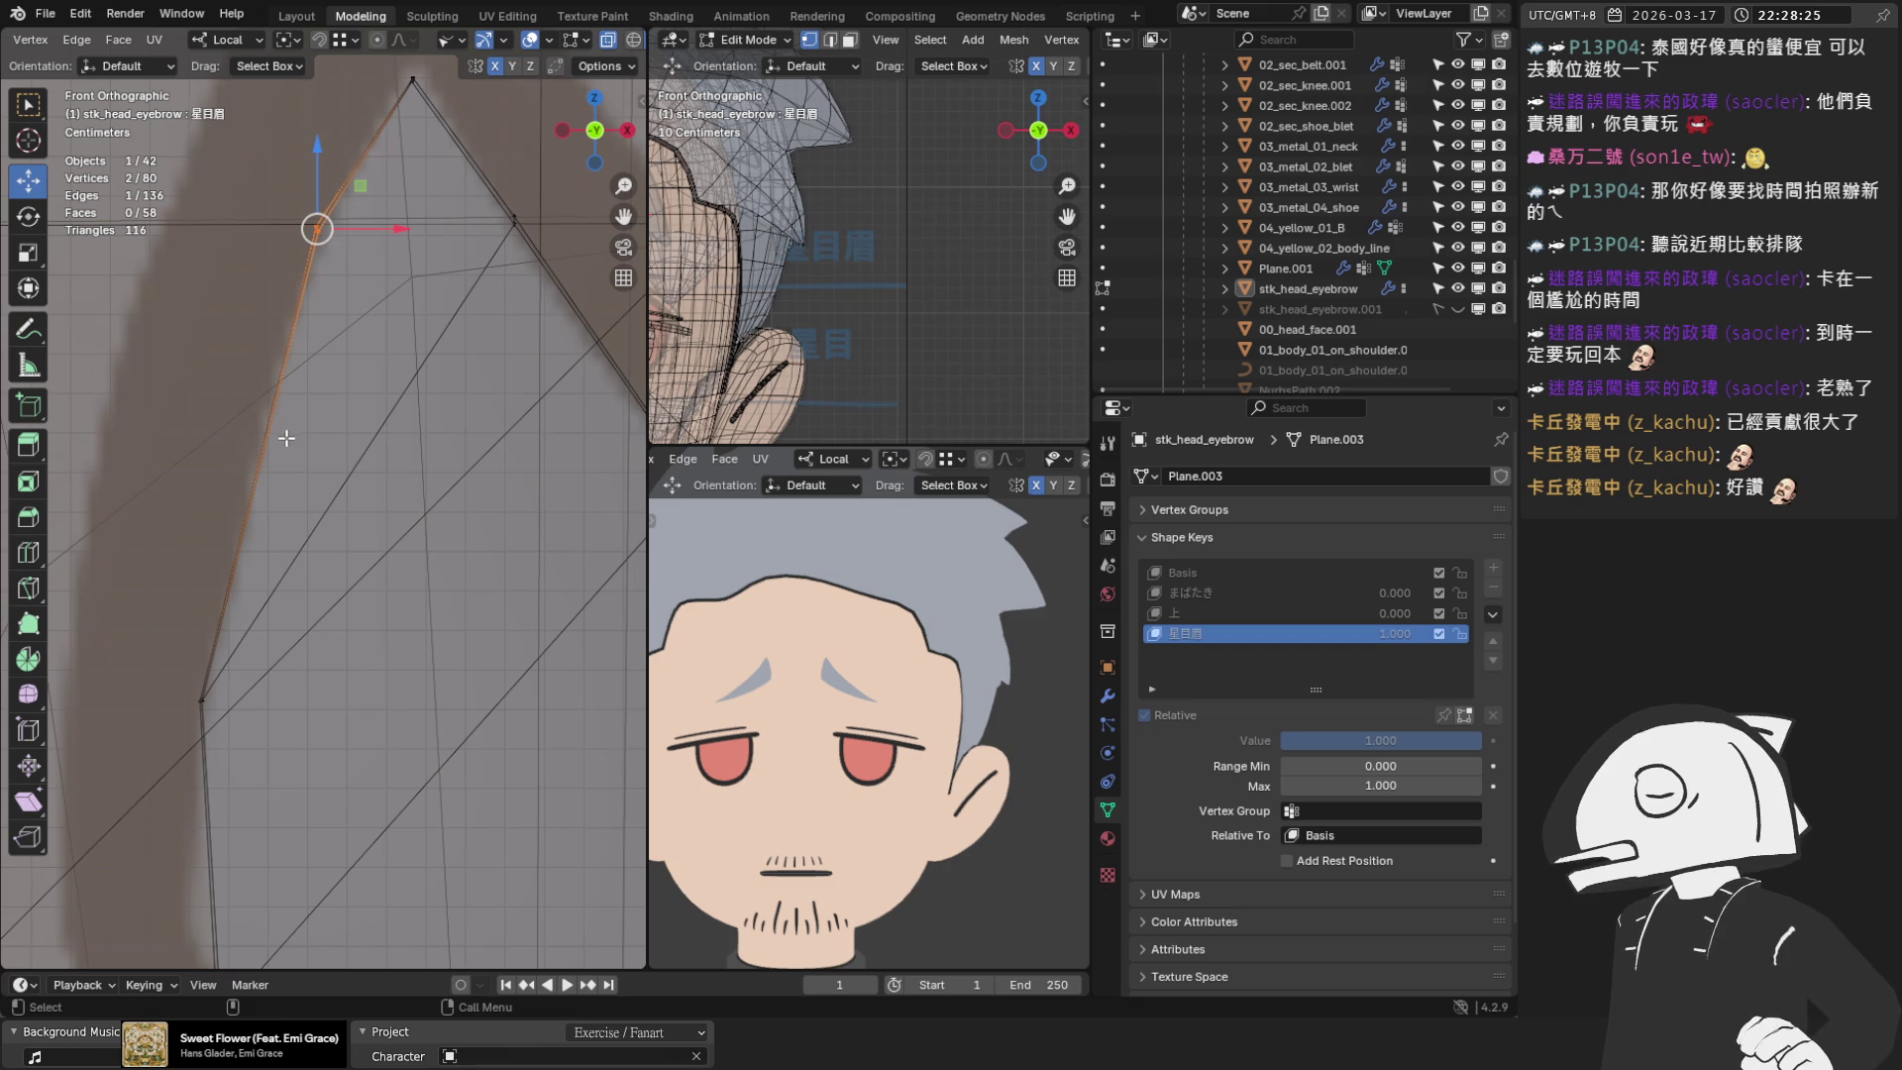
left_click(353, 309)
left_click(334, 247)
left_click_drag(318, 231, 314, 226)
scroll(421, 252, "down", 1)
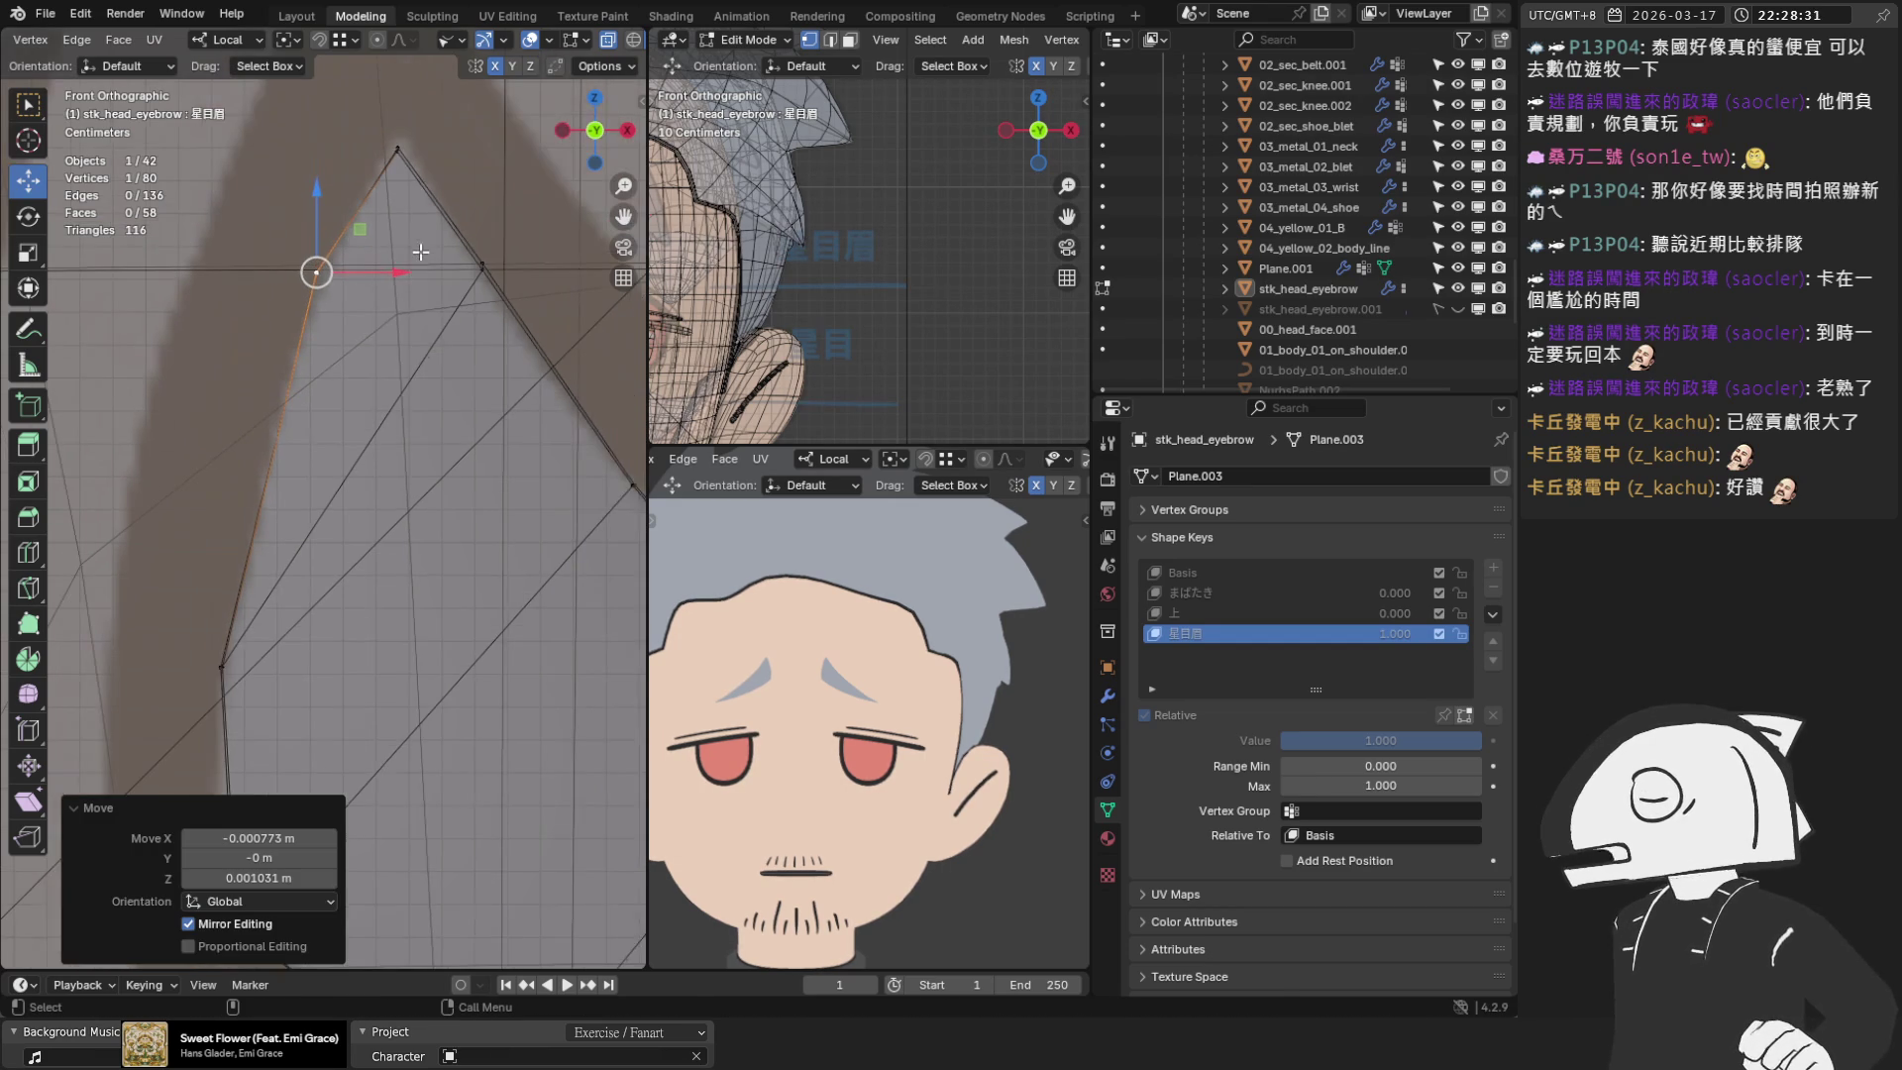
left_click(488, 276)
mouse_move(488, 276)
middle_mouse_down("shift")
mouse_move(398, 512)
mouse_move(426, 498)
middle_mouse_up("shift")
left_click_drag(426, 499, 423, 479)
Switch to top view (numpad 7) to check the eyebrow against the sketch
scroll(332, 479, "down", 2)
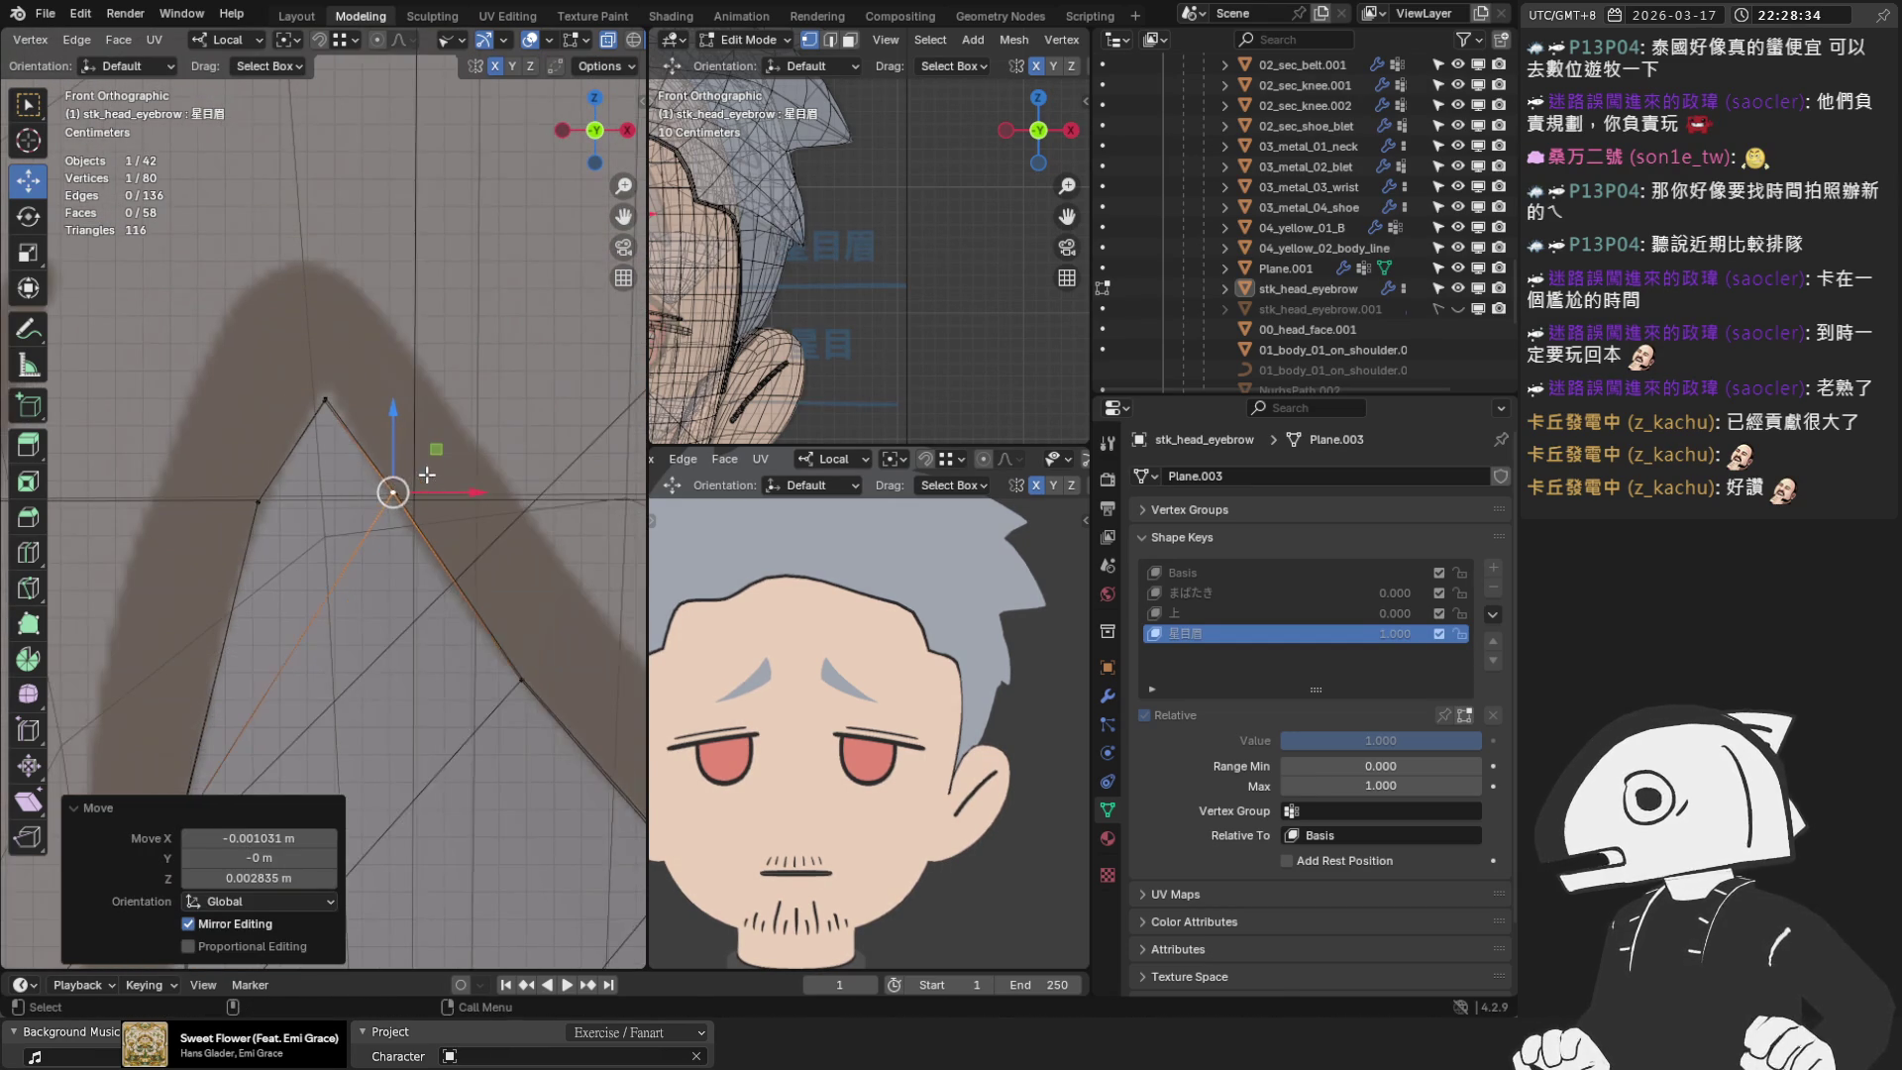
mouse_move(274, 628)
middle_mouse_down()
mouse_move(161, 557)
mouse_move(111, 558)
middle_mouse_up()
key("KP_7")
scroll(510, 44, "down", 2)
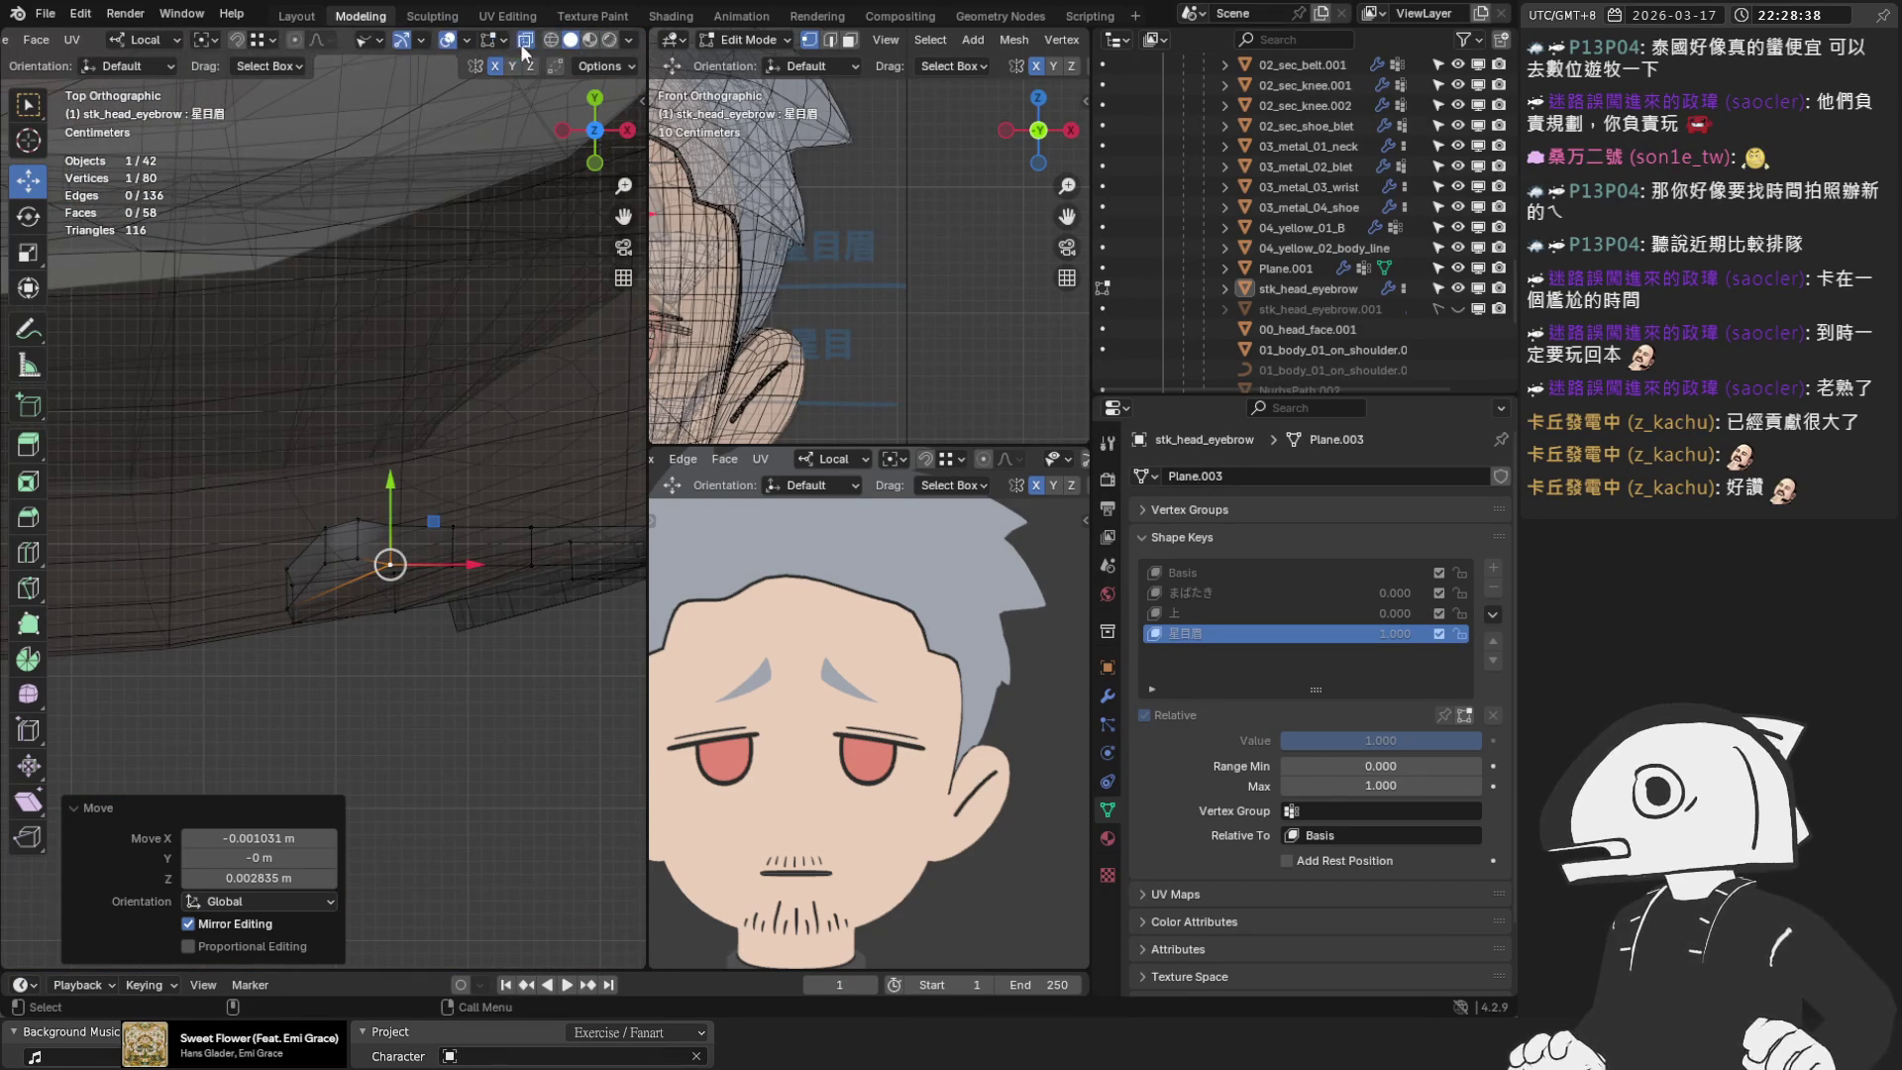
Turn off X-ray and re-enter Edit Mode on the eyebrow mesh
left_click(526, 47)
key("Tab")
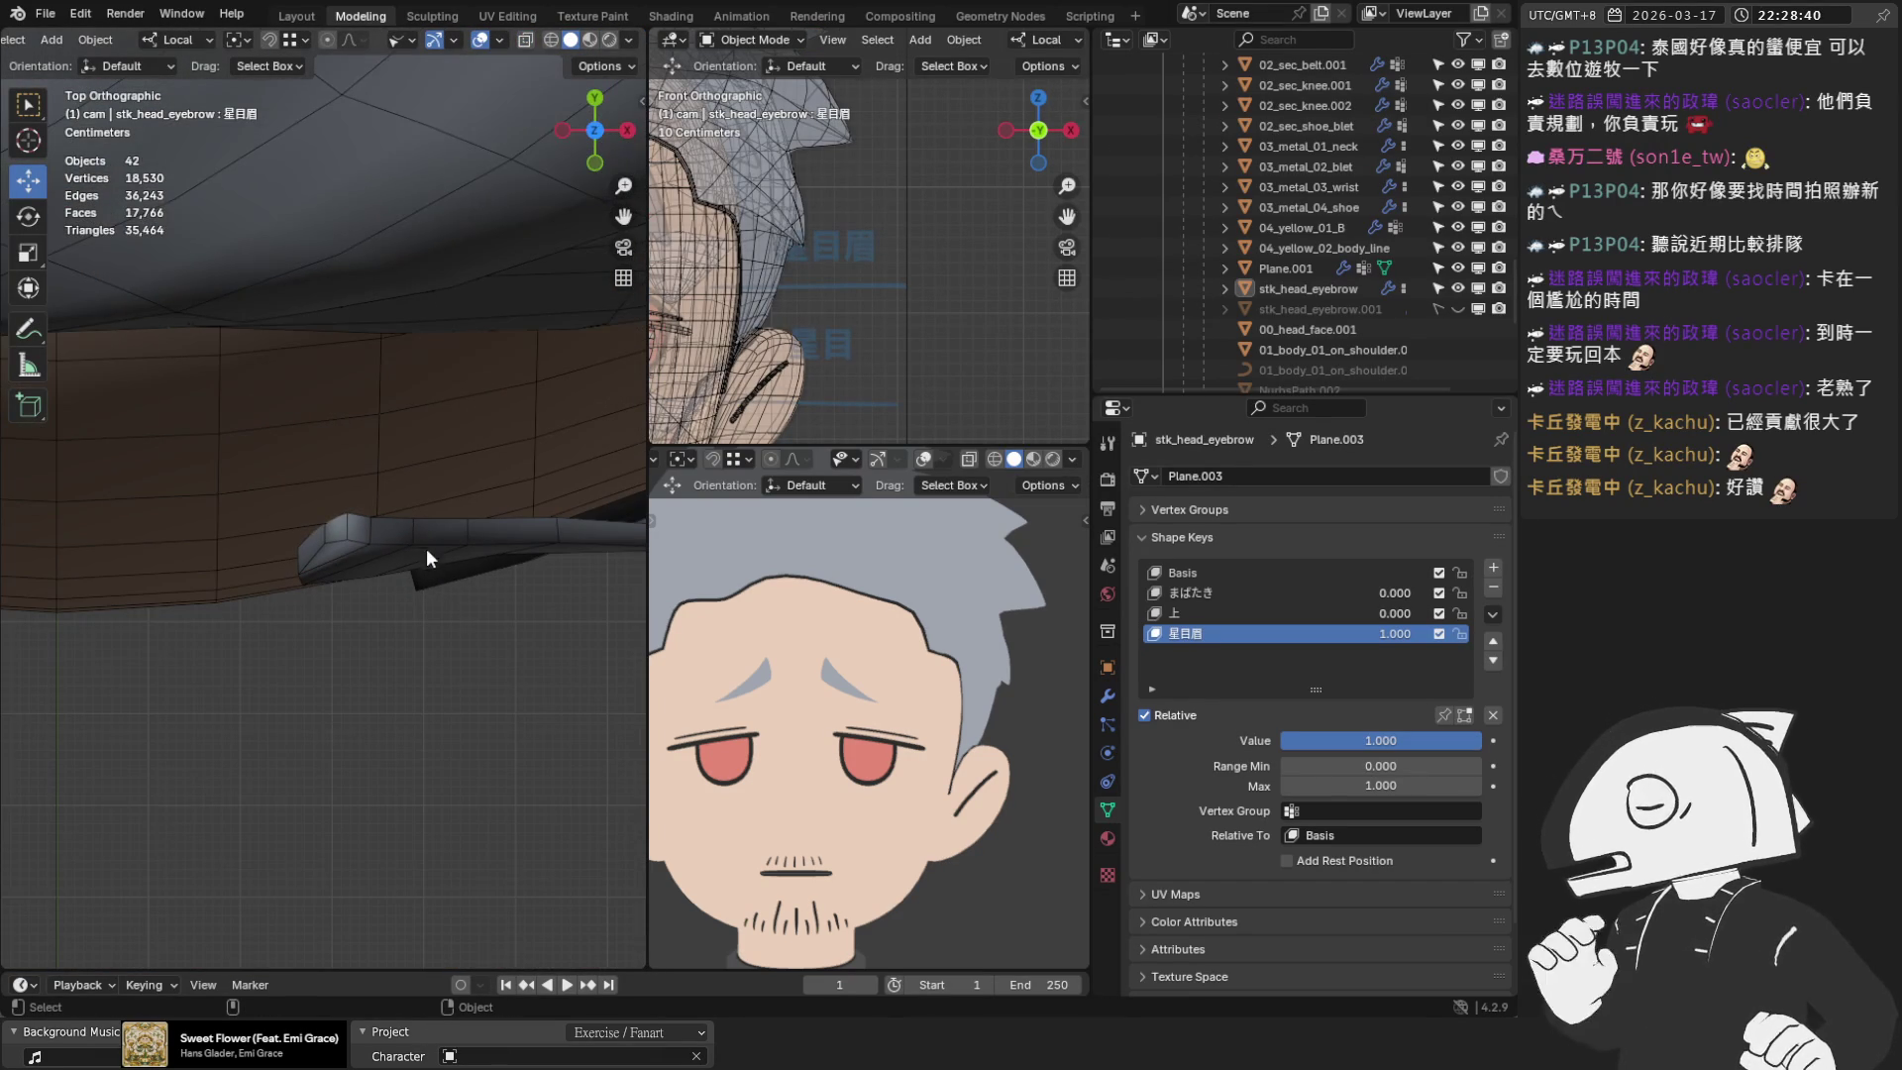
key("Tab")
left_click(374, 532)
mouse_move(541, 562)
middle_mouse_down("shift")
mouse_move(327, 594)
mouse_move(279, 746)
middle_mouse_up("shift")
In edge select mode, slide an eyebrow edge along its local Y axis
key("2")
left_click(256, 818)
left_click_drag(347, 817, 426, 807)
mouse_move(412, 799)
middle_mouse_down()
mouse_move(374, 756)
mouse_move(452, 462)
mouse_move(391, 476)
middle_mouse_up()
key("g")
key("y")
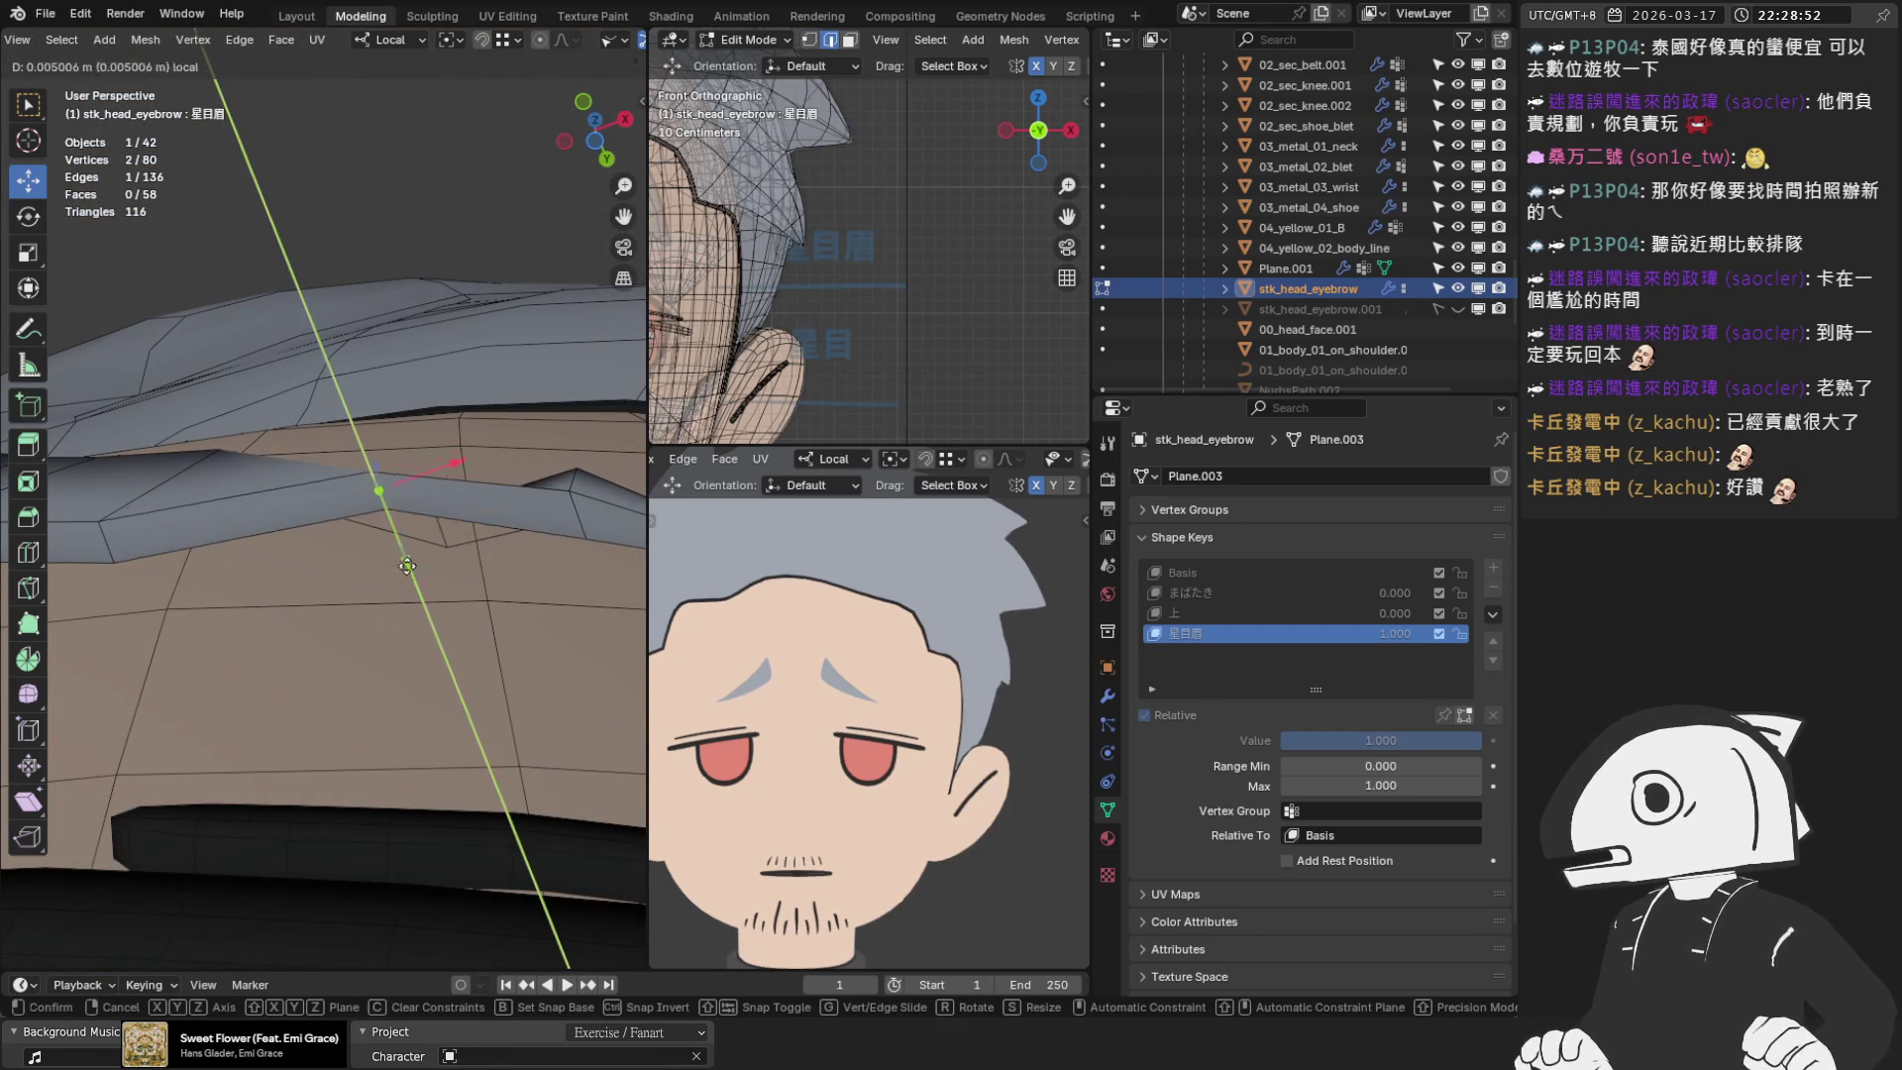
left_click(431, 639)
mouse_move(431, 639)
middle_mouse_down()
mouse_move(485, 650)
mouse_move(435, 482)
mouse_move(373, 496)
middle_mouse_up()
key("g")
key("y")
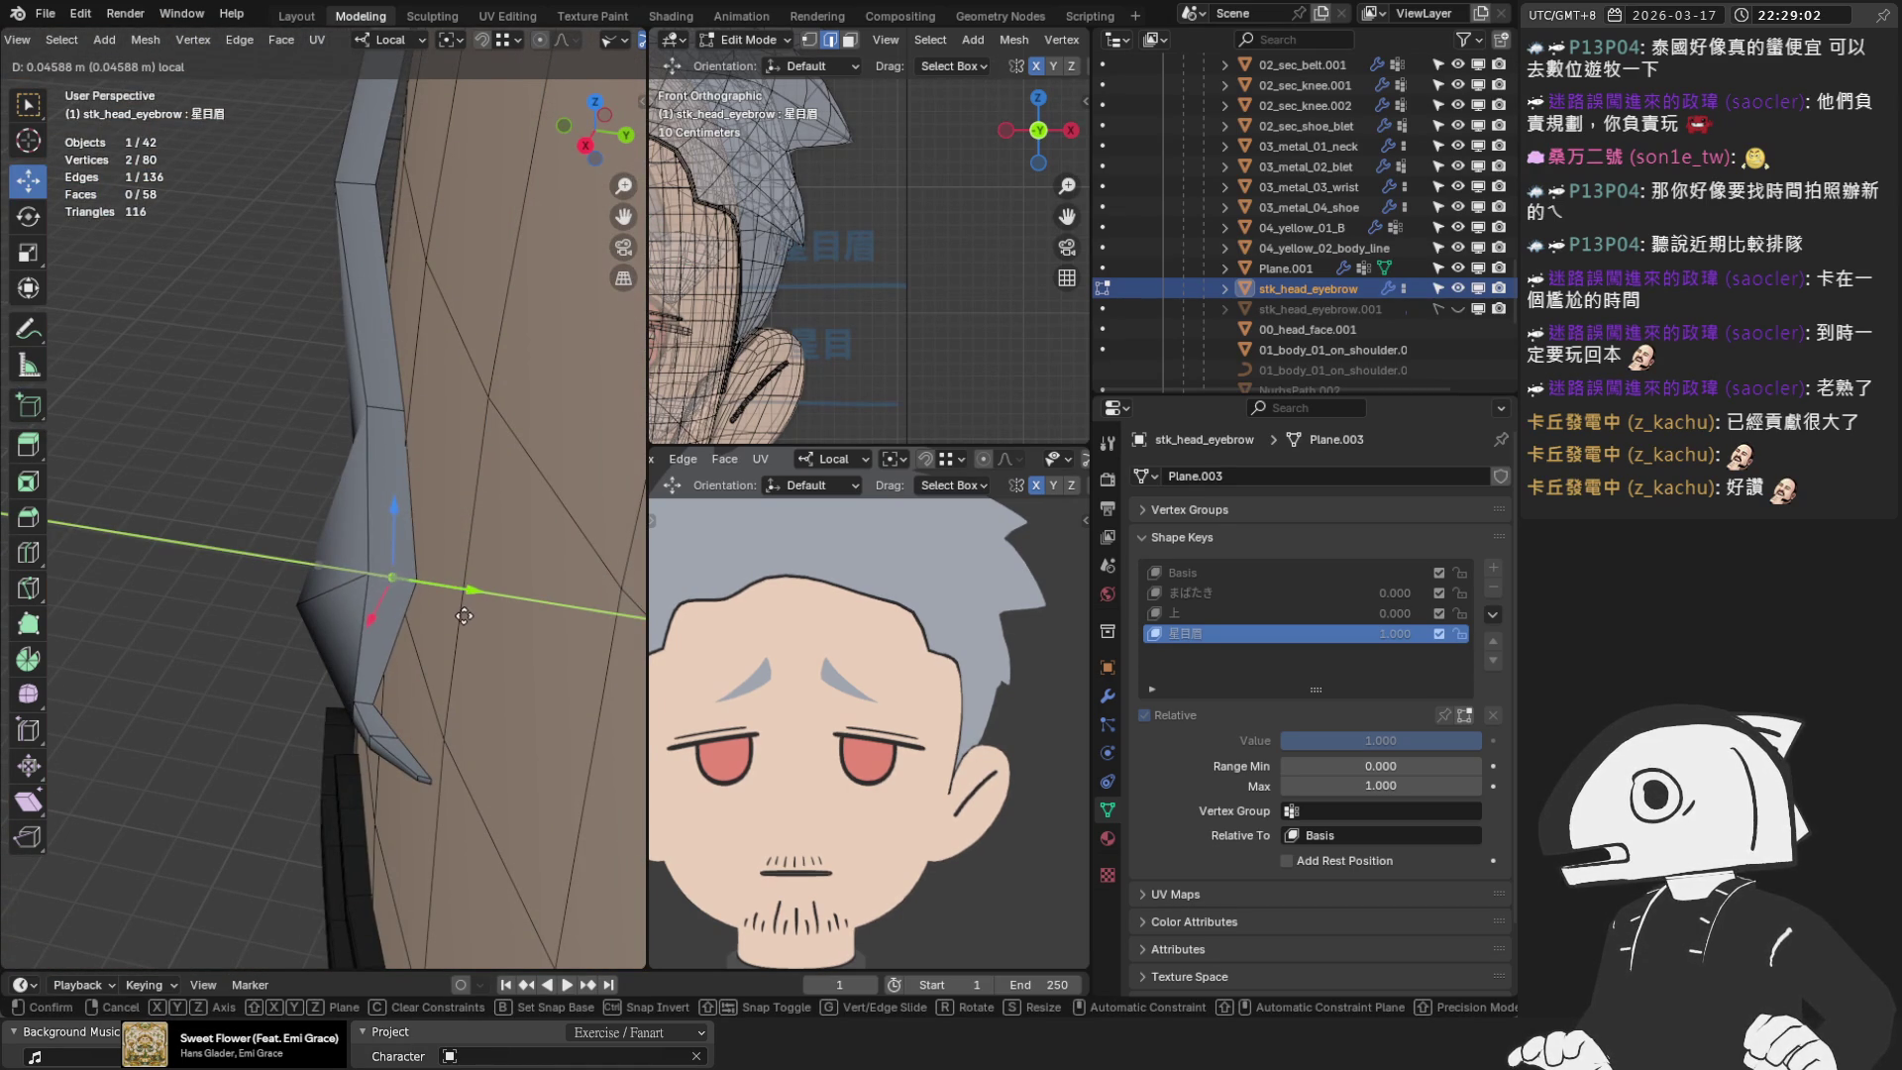
left_click(469, 615)
Slide a single side vertex along local Y, pulling it inward then nudging it slightly out
left_click(421, 581)
key("g")
key("y")
left_click(448, 584)
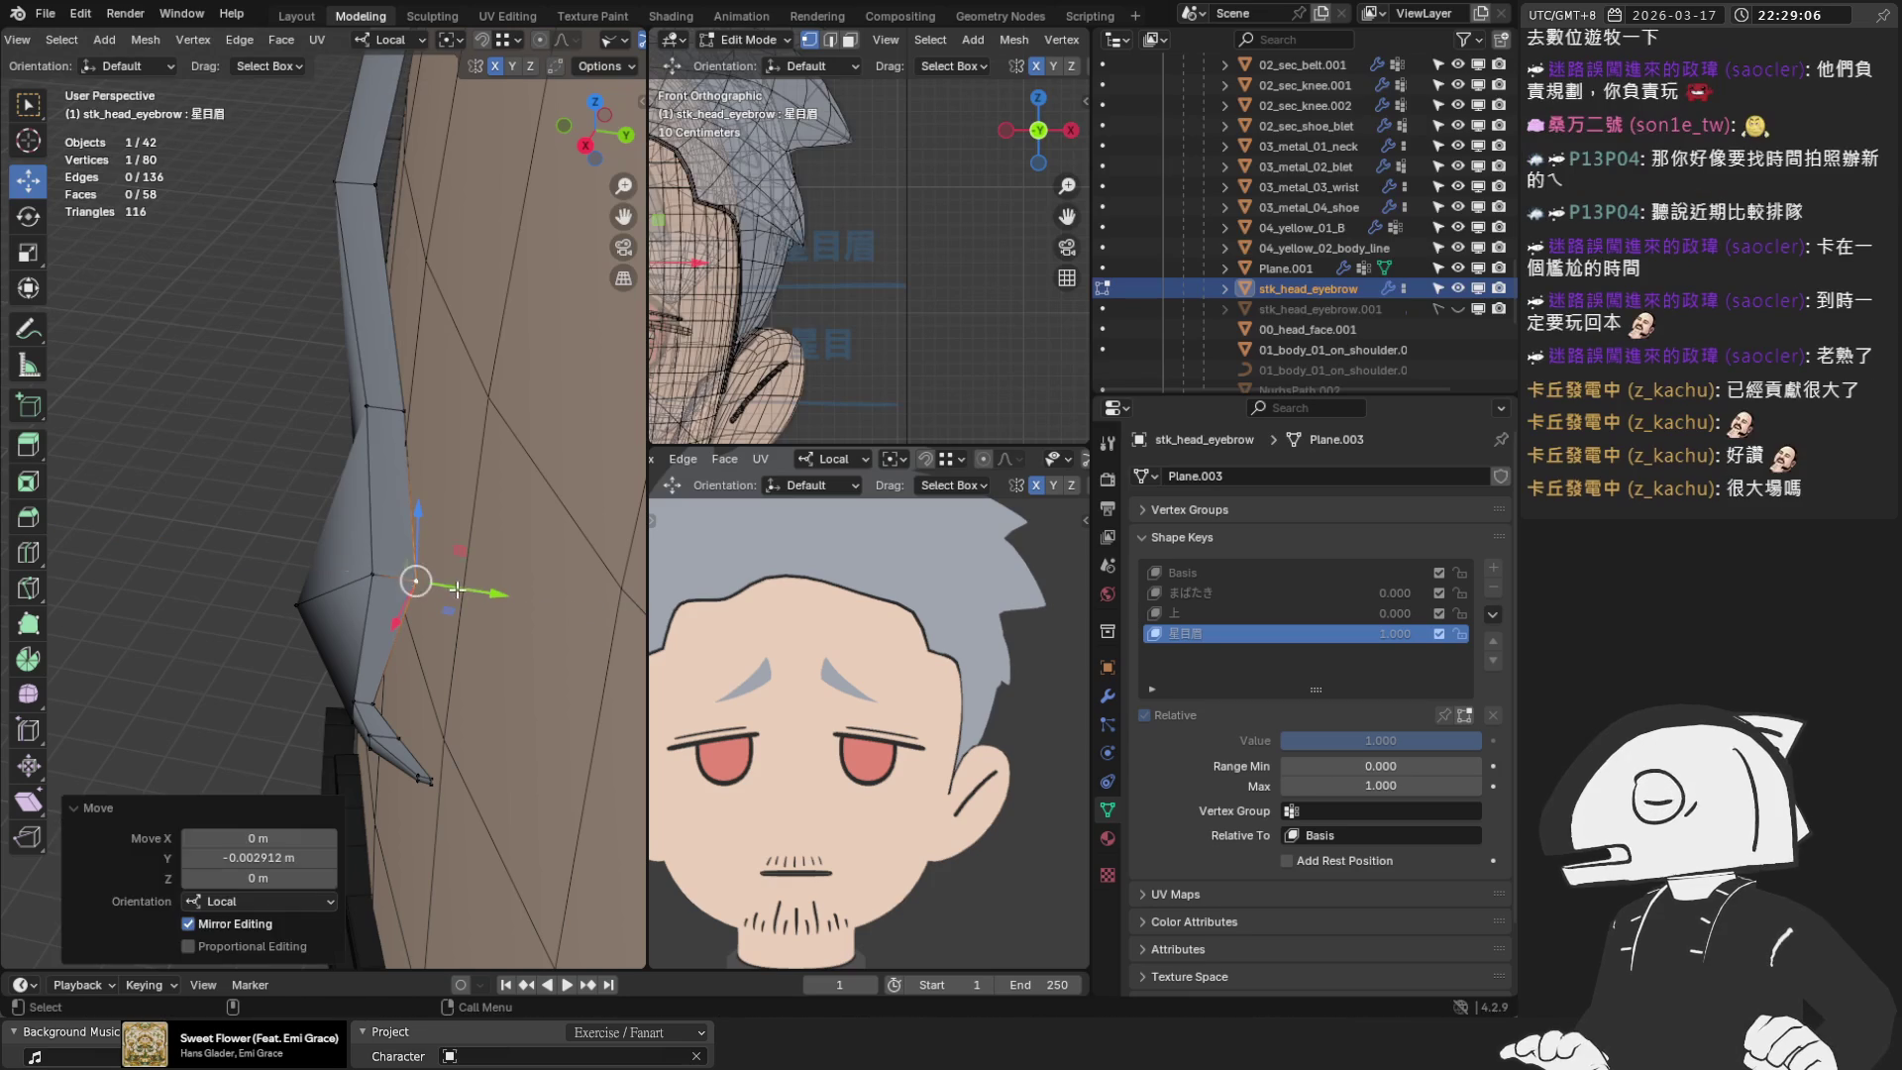
key("g")
key("y")
left_click(456, 589)
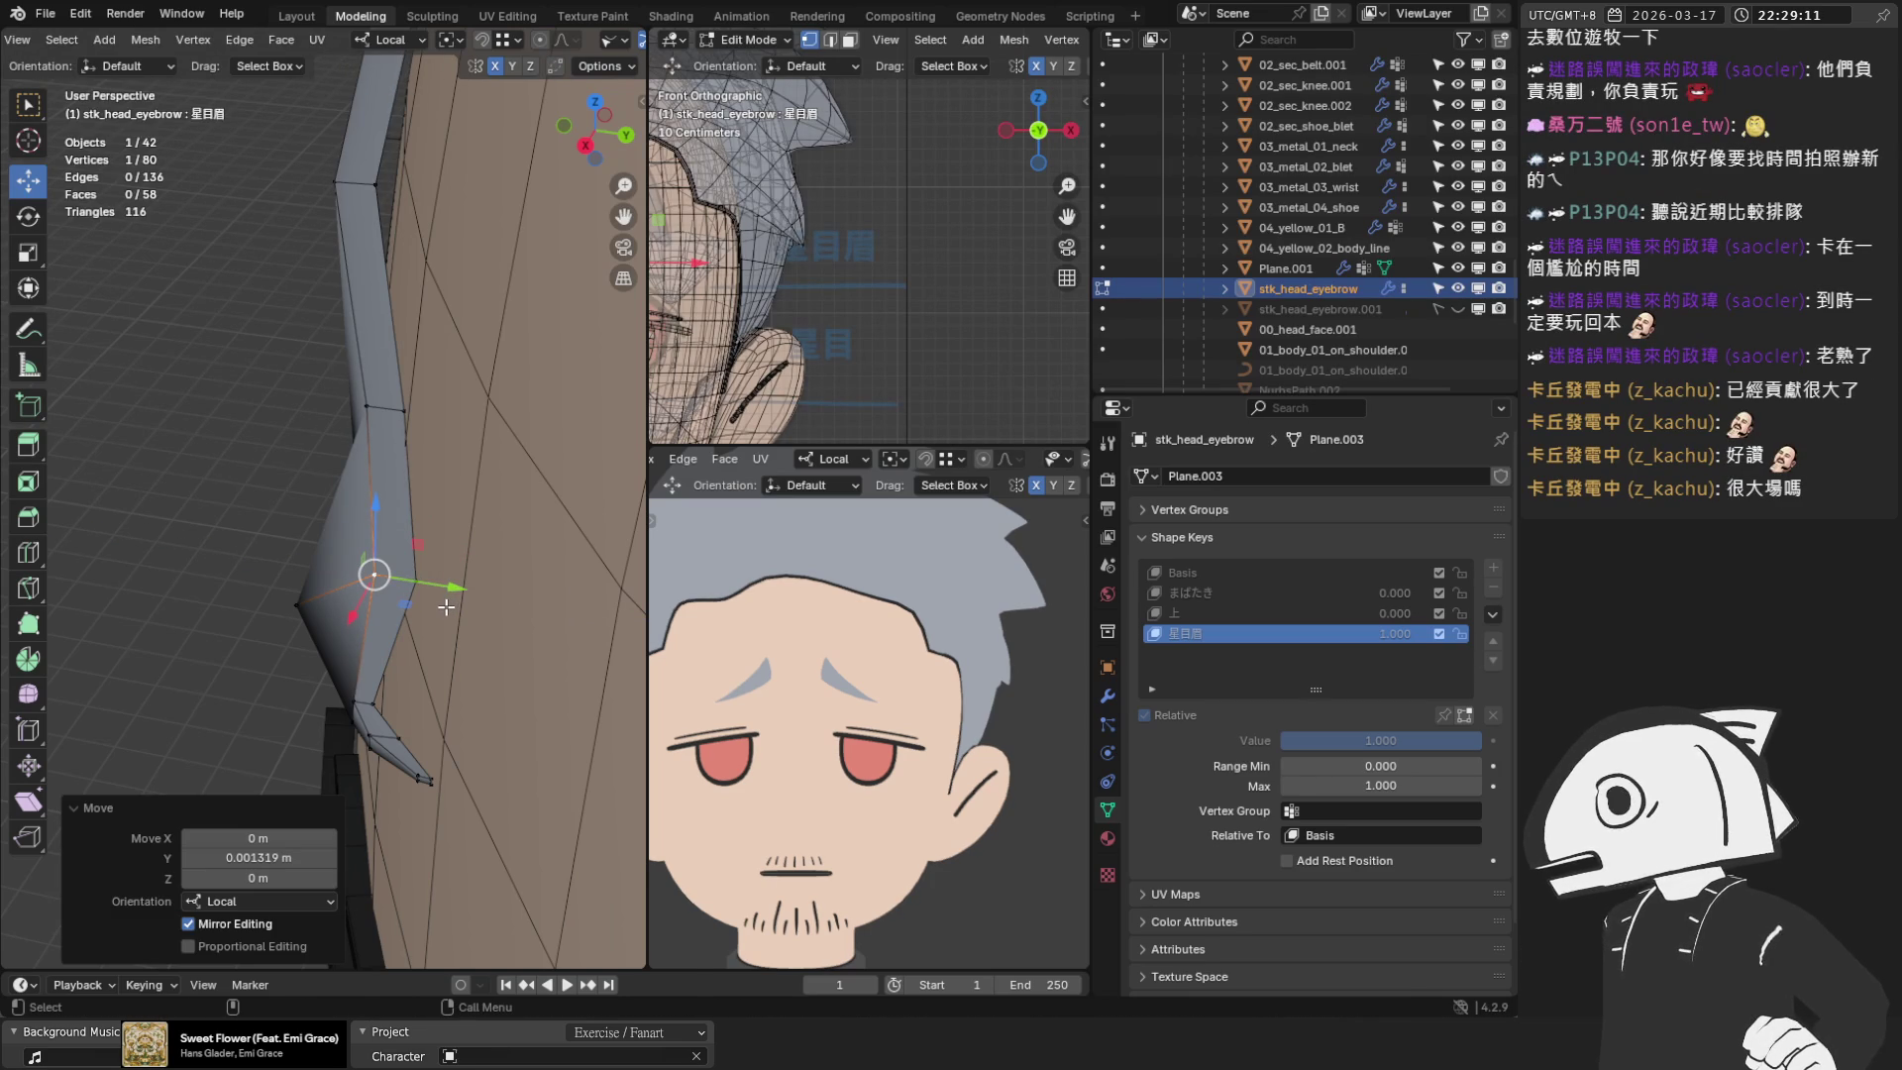
Select two peak vertices and start moving them along local Y
mouse_move(413, 646)
middle_mouse_down()
mouse_move(396, 634)
mouse_move(465, 412)
middle_mouse_up()
left_click(421, 403, "shift")
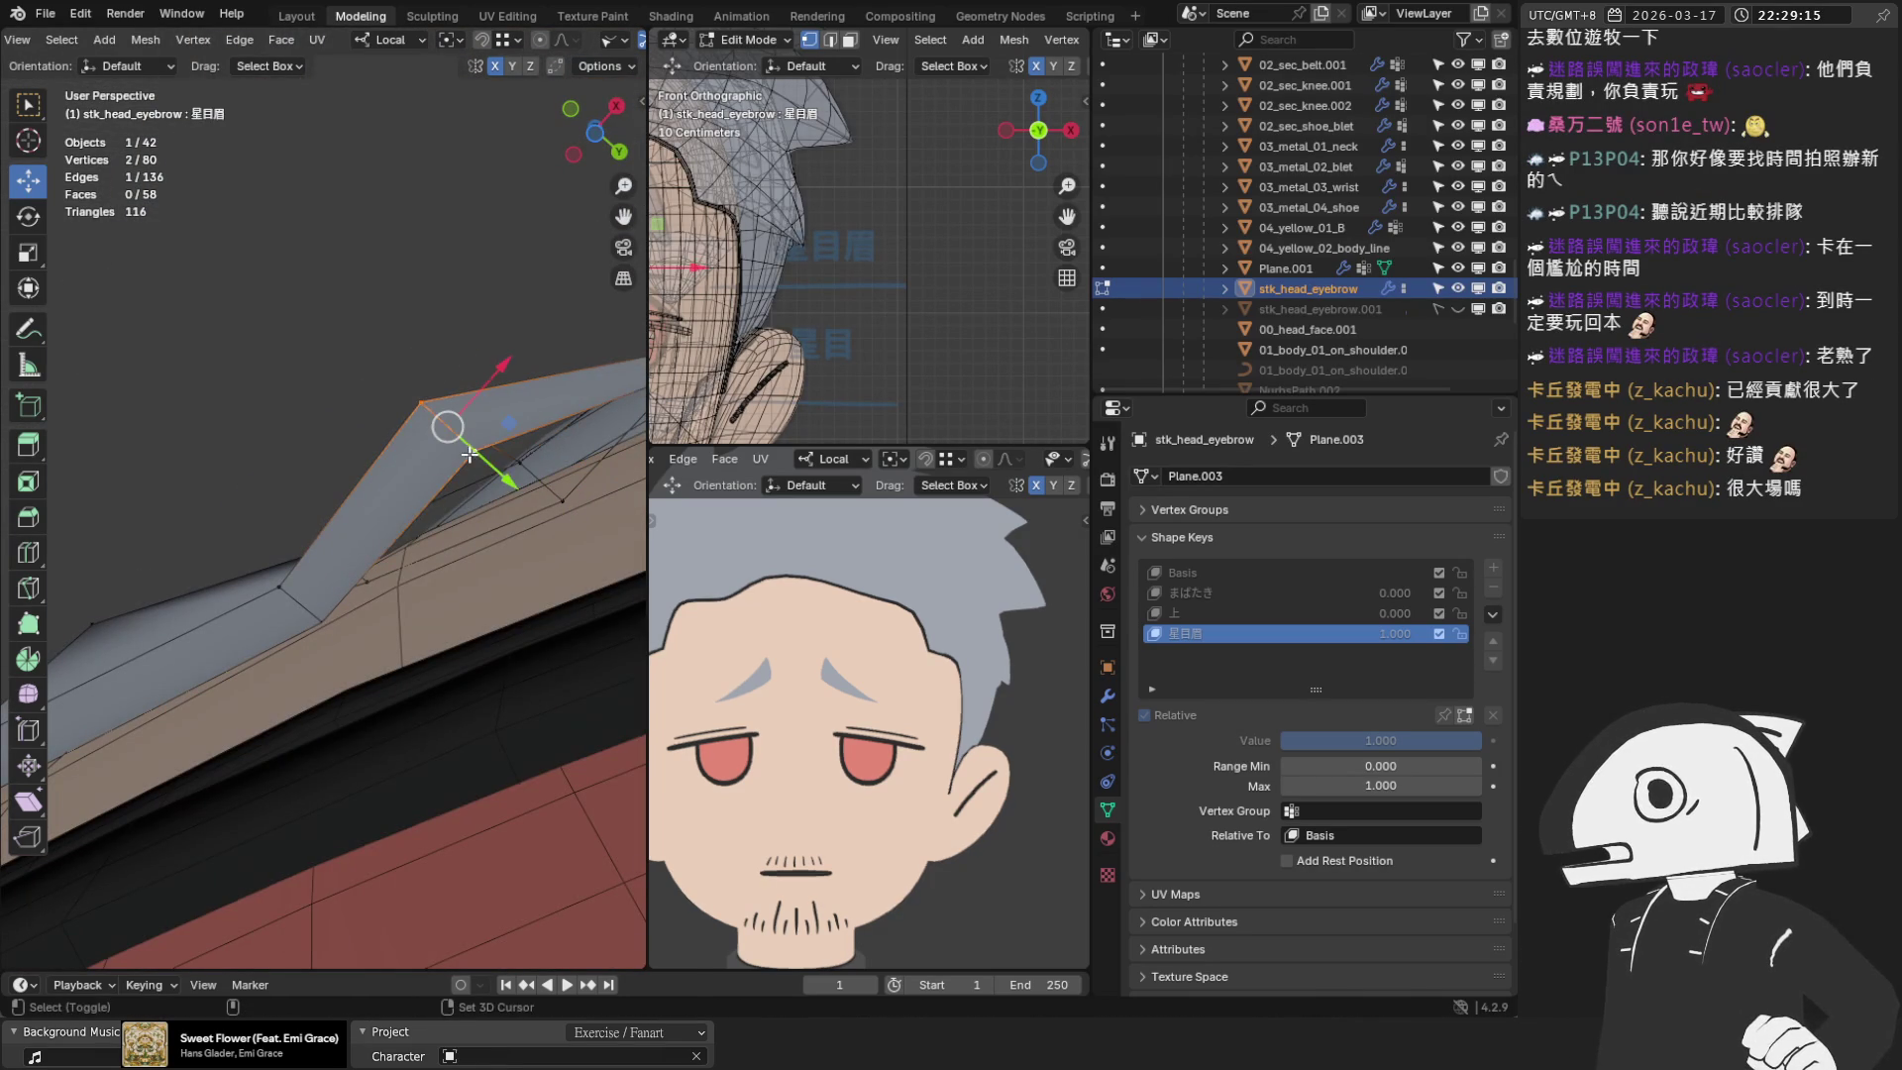
key("g")
key("y")
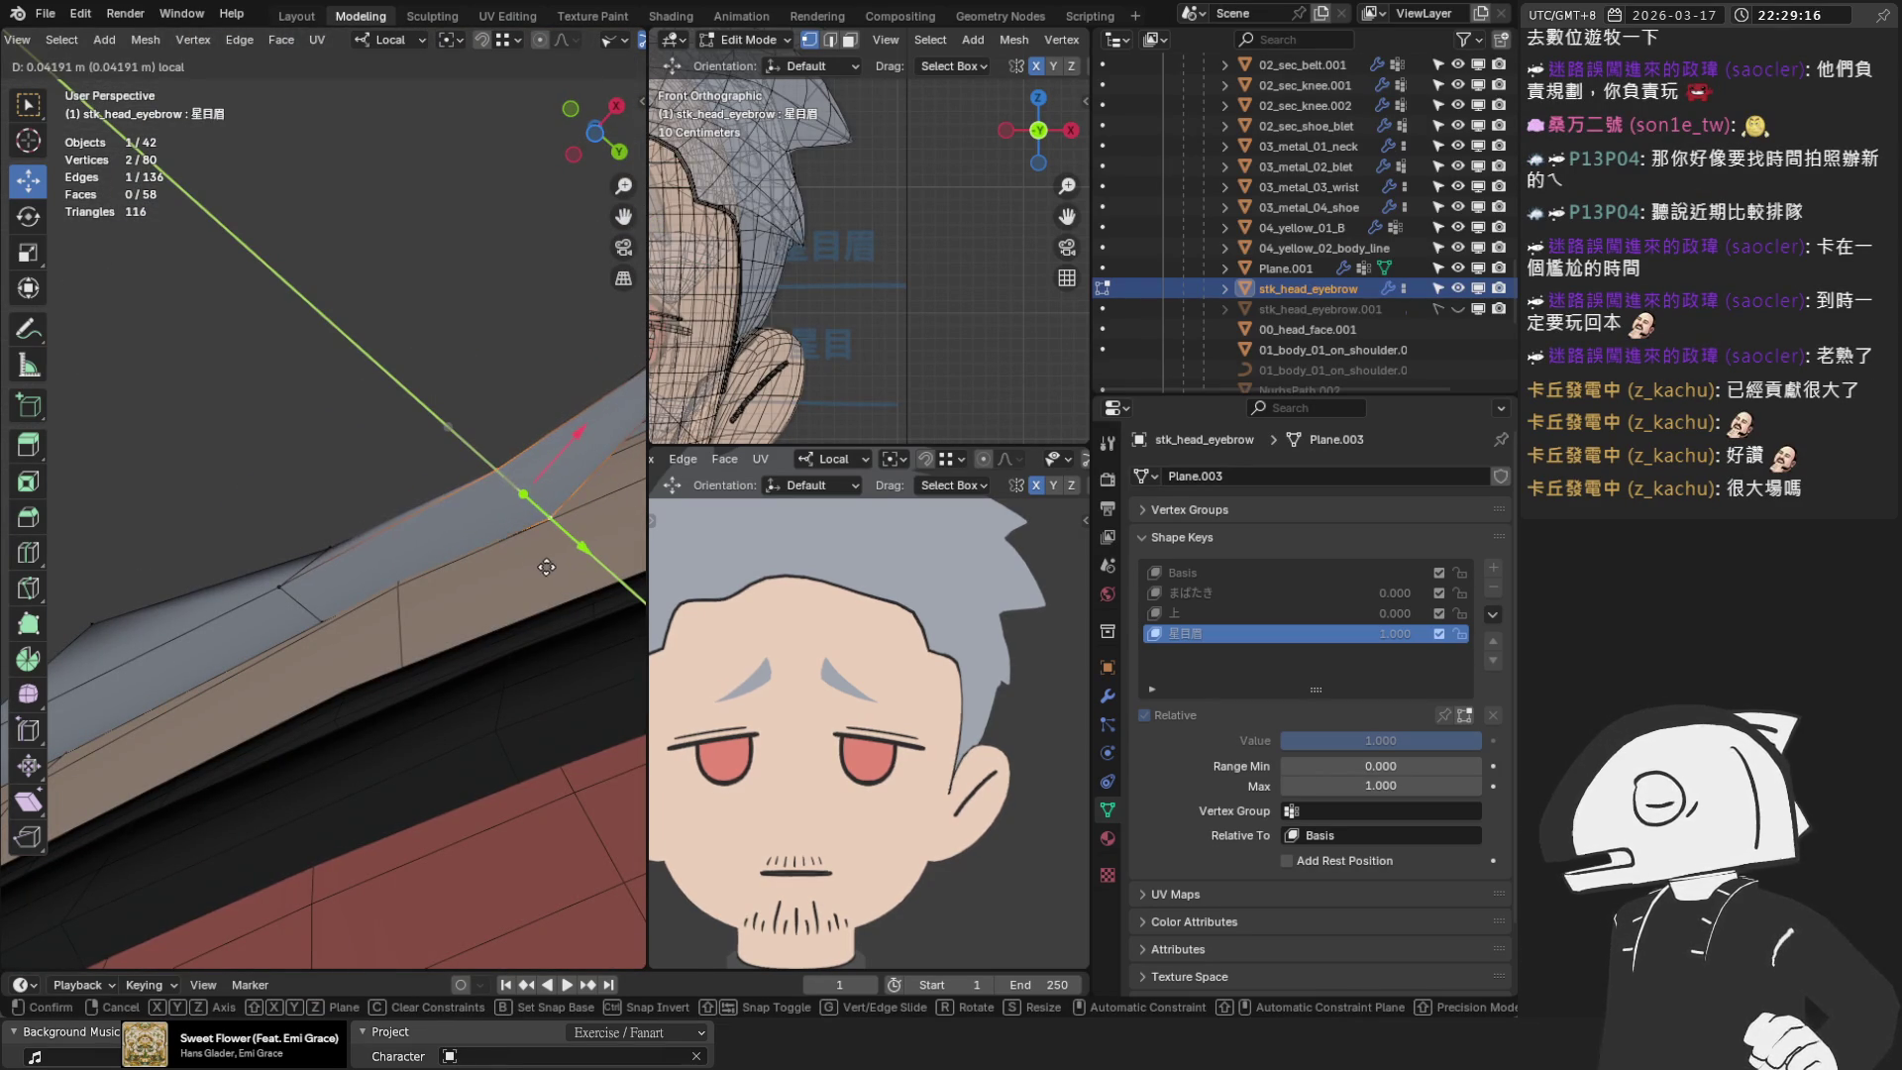
Settle the peak vertices, then shift a pair of strip vertices slightly along local Y
left_click(546, 567)
mouse_move(522, 495)
middle_mouse_down()
mouse_move(519, 519)
mouse_move(396, 594)
mouse_move(277, 646)
mouse_move(258, 634)
middle_mouse_up()
left_click(361, 234)
left_click(309, 353)
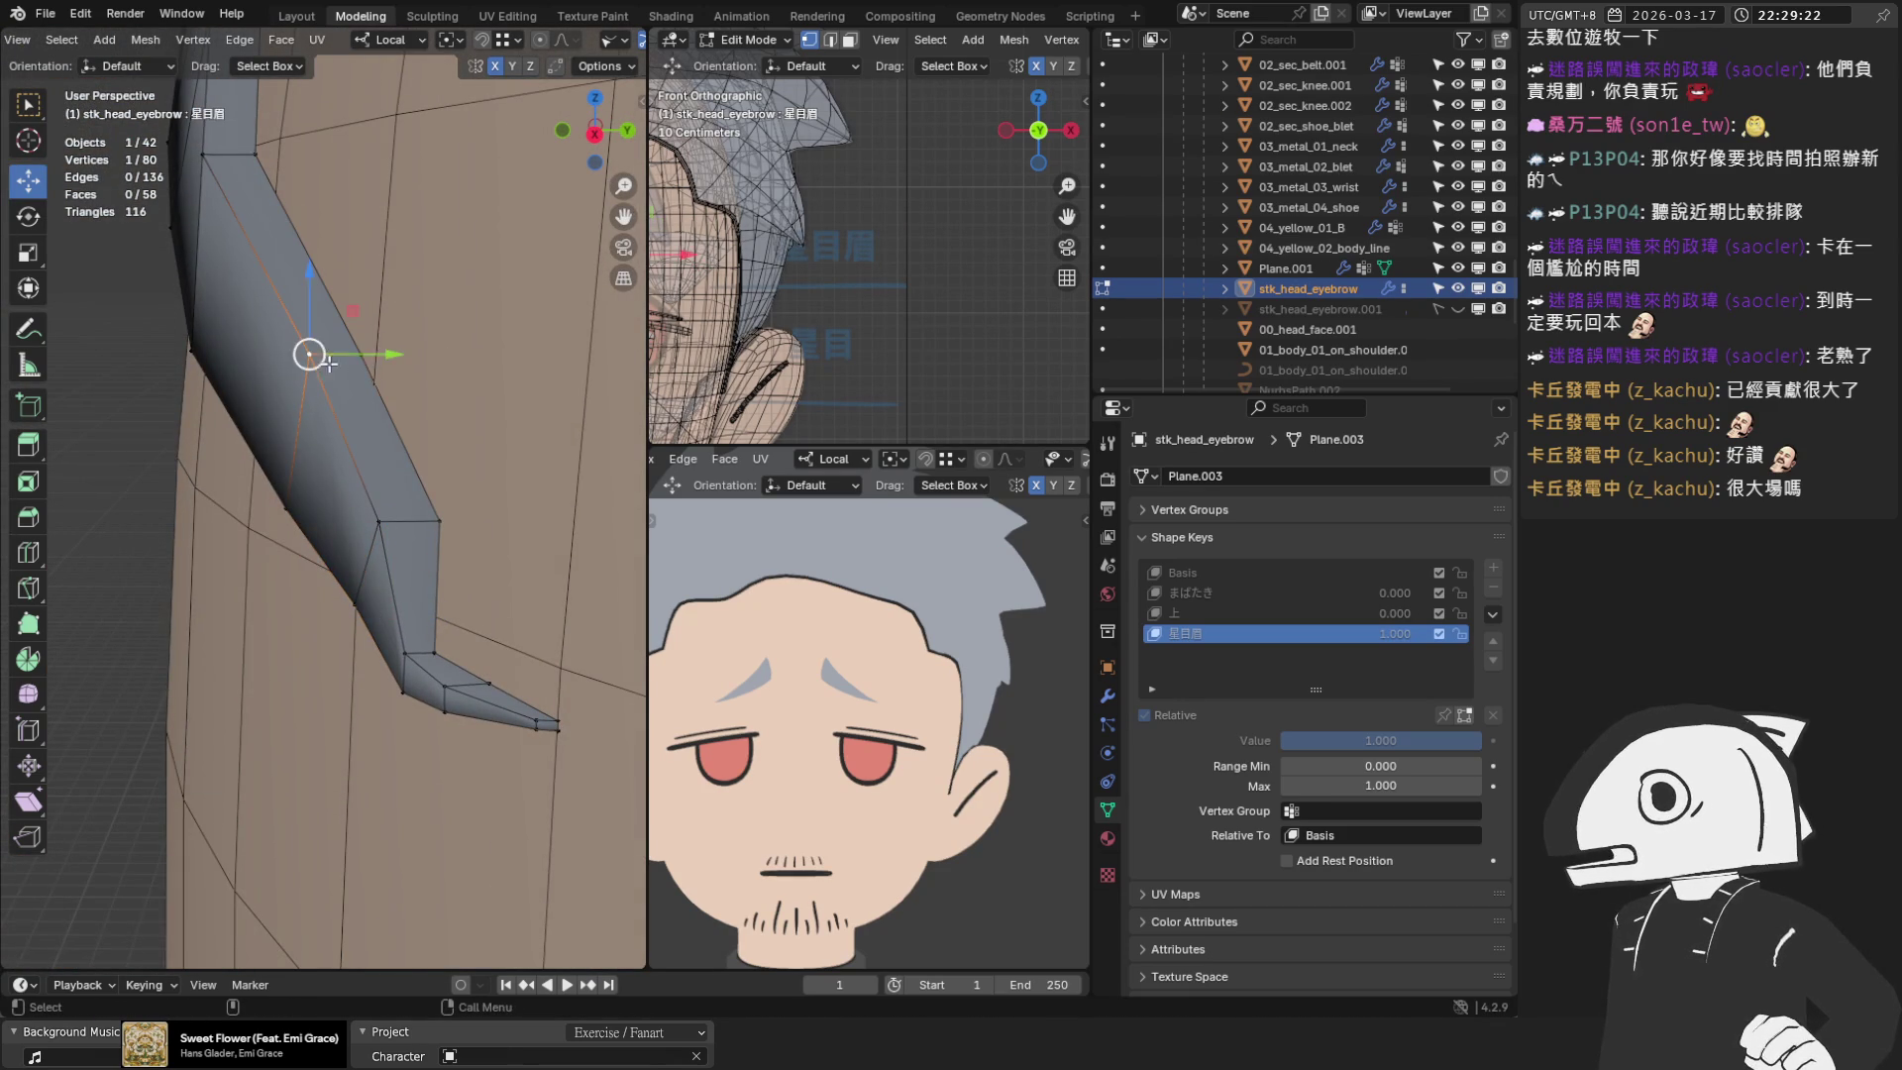
left_click_drag(381, 342, 433, 342)
left_click(308, 354, "shift")
key("g")
key("y")
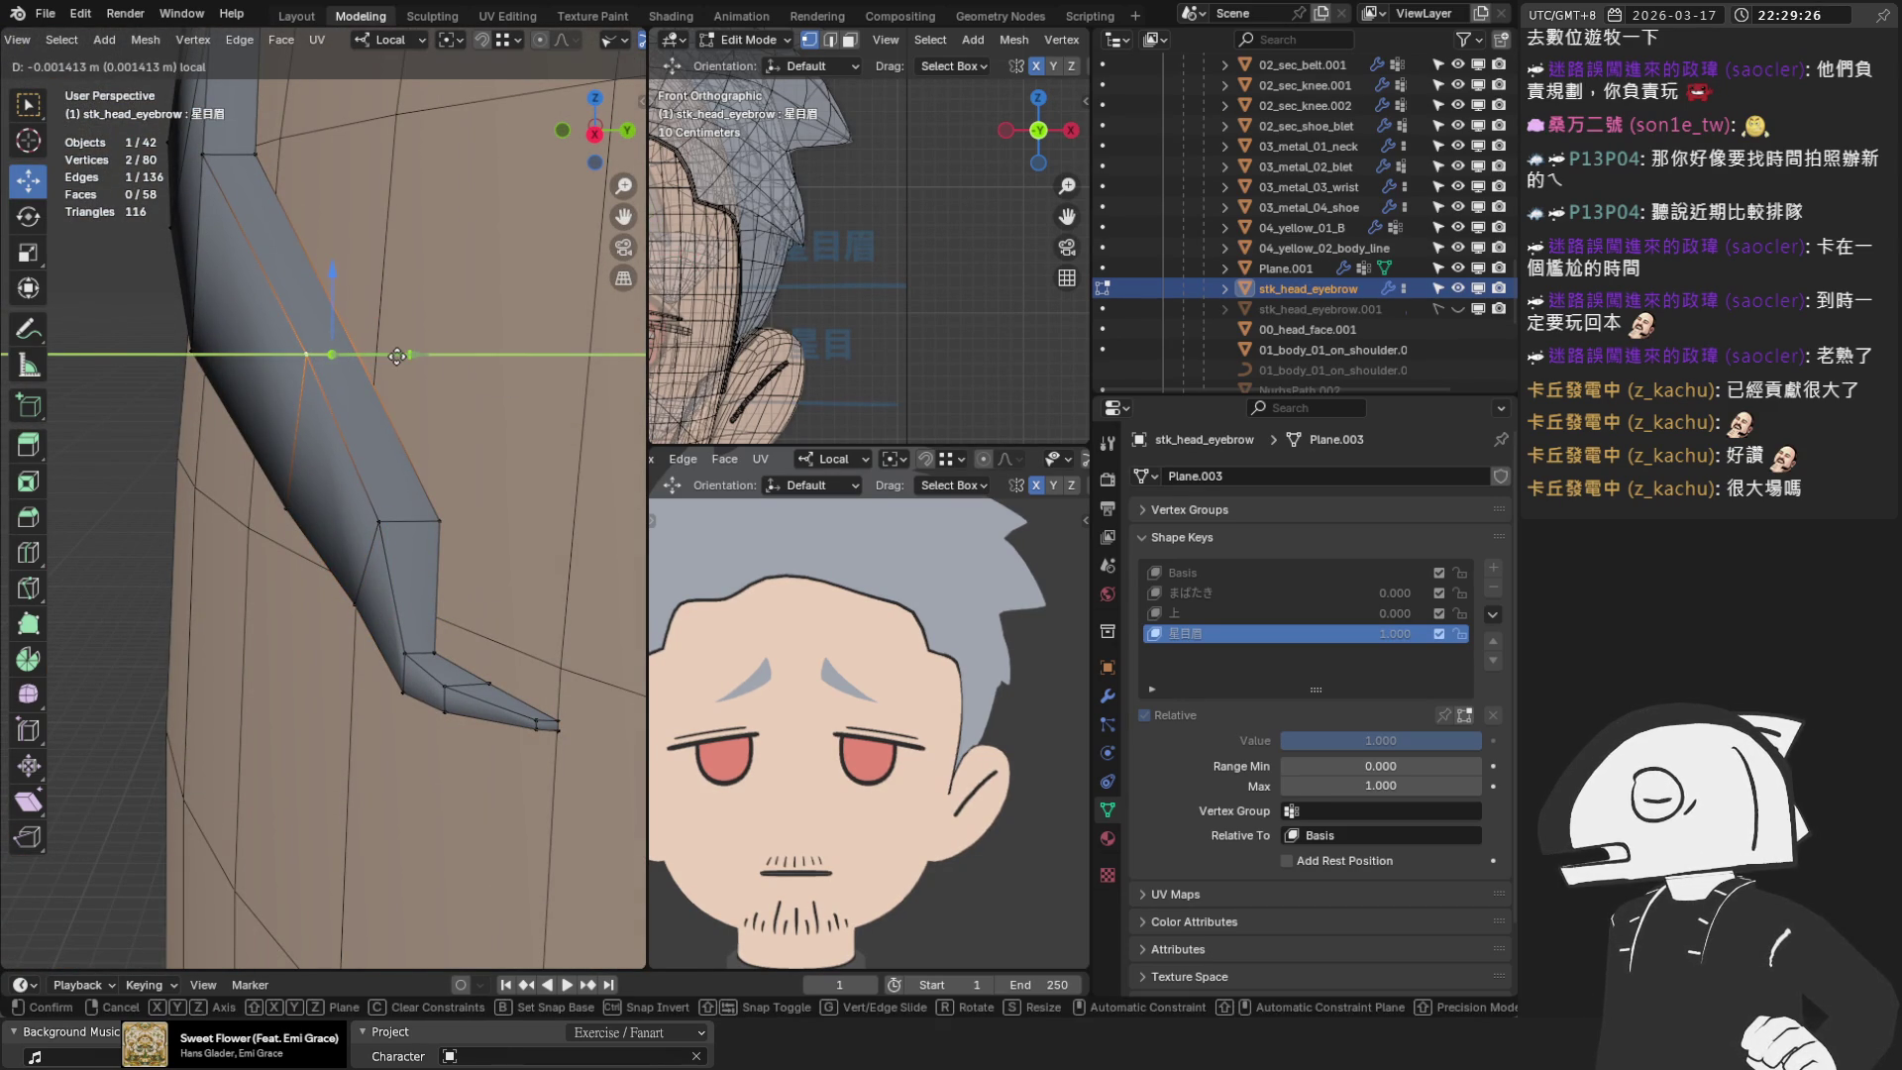
left_click(415, 399)
Slide two more eyebrow strip vertices along local Y from a new angle
mouse_move(415, 399)
middle_mouse_down()
mouse_move(336, 495)
mouse_move(539, 394)
mouse_move(544, 425)
mouse_move(441, 468)
middle_mouse_up()
left_click(330, 505)
key("g")
key("y")
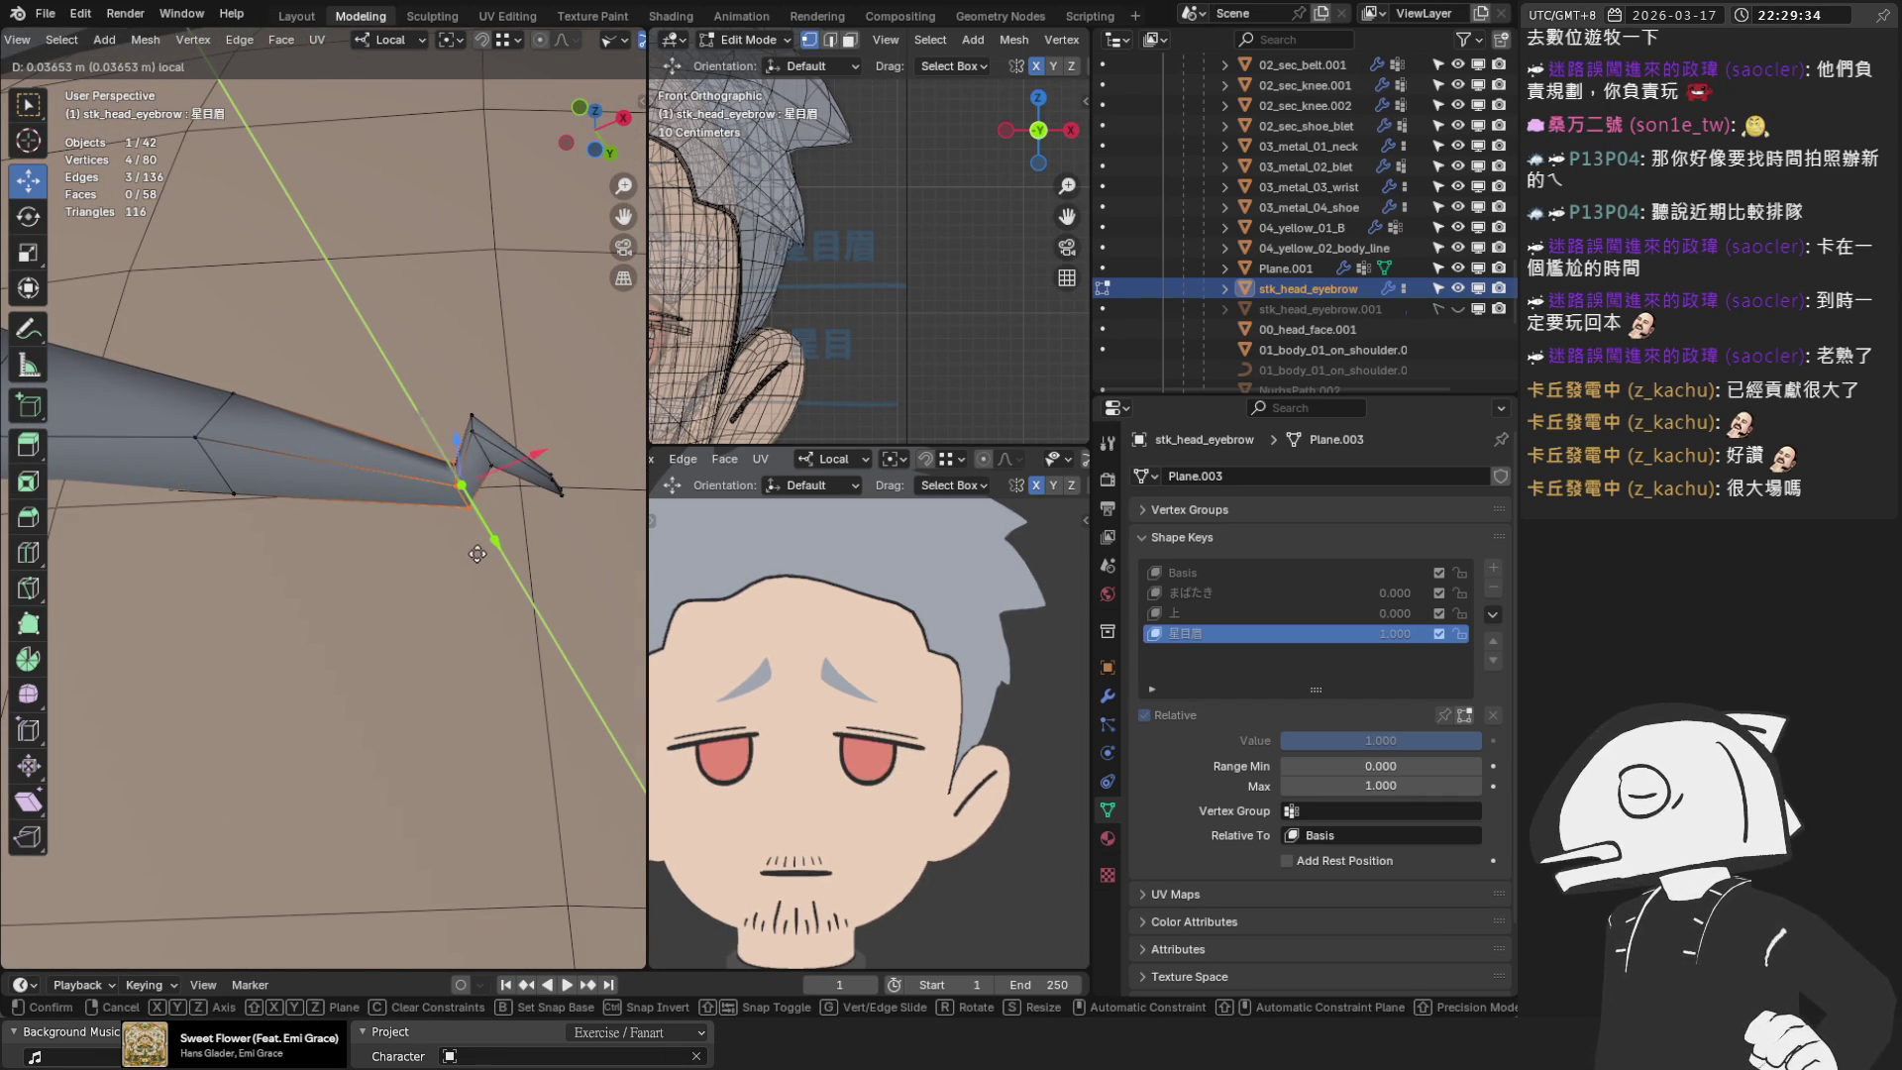
left_click(479, 555)
mouse_move(437, 545)
middle_mouse_down()
mouse_move(406, 456)
mouse_move(327, 550)
mouse_move(307, 495)
mouse_move(277, 599)
mouse_move(226, 624)
mouse_move(297, 555)
mouse_move(335, 285)
mouse_move(265, 447)
mouse_move(291, 580)
mouse_move(286, 561)
middle_mouse_up()
left_click(286, 567)
key("g")
key("y")
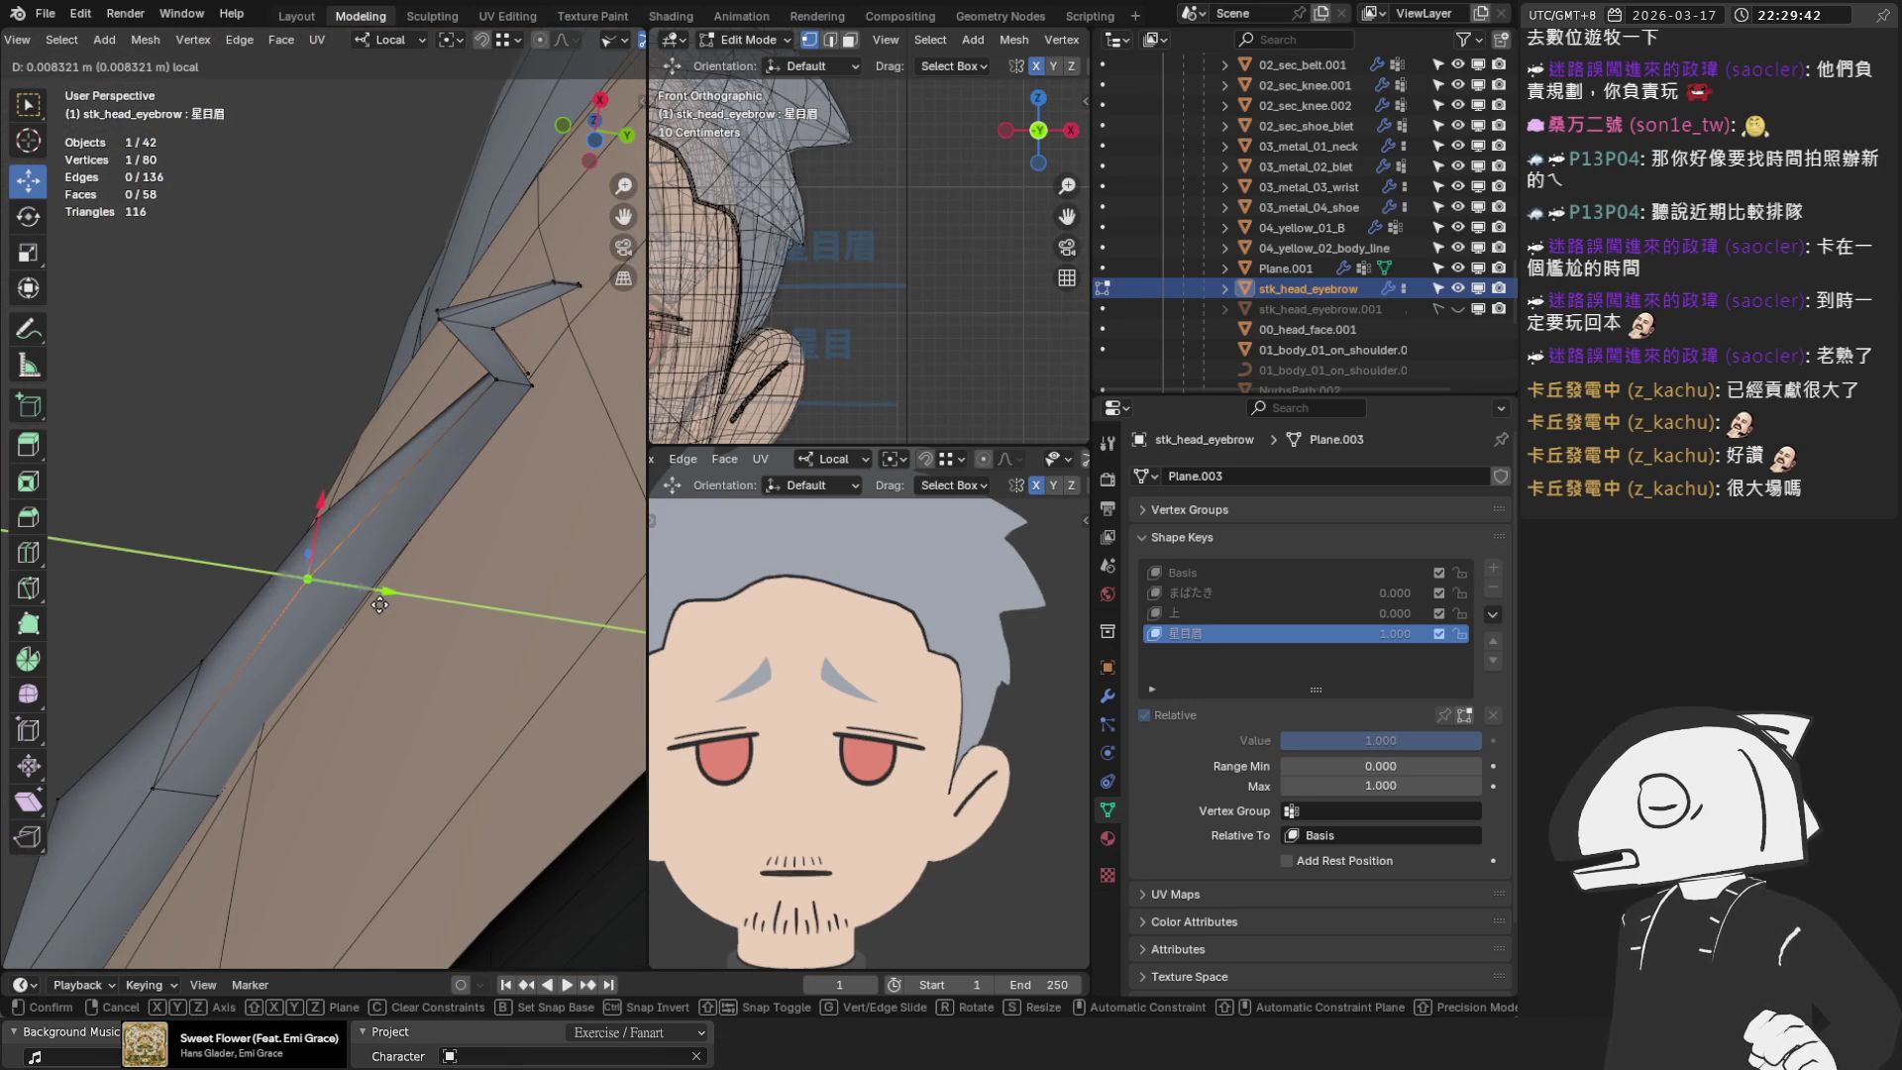
left_click(345, 533)
Slide the next strip vertices toward the tip along local Y
left_click(320, 515)
key("g")
key("y")
left_click(344, 582)
left_click(371, 588)
left_click(309, 577)
key("g")
key("y")
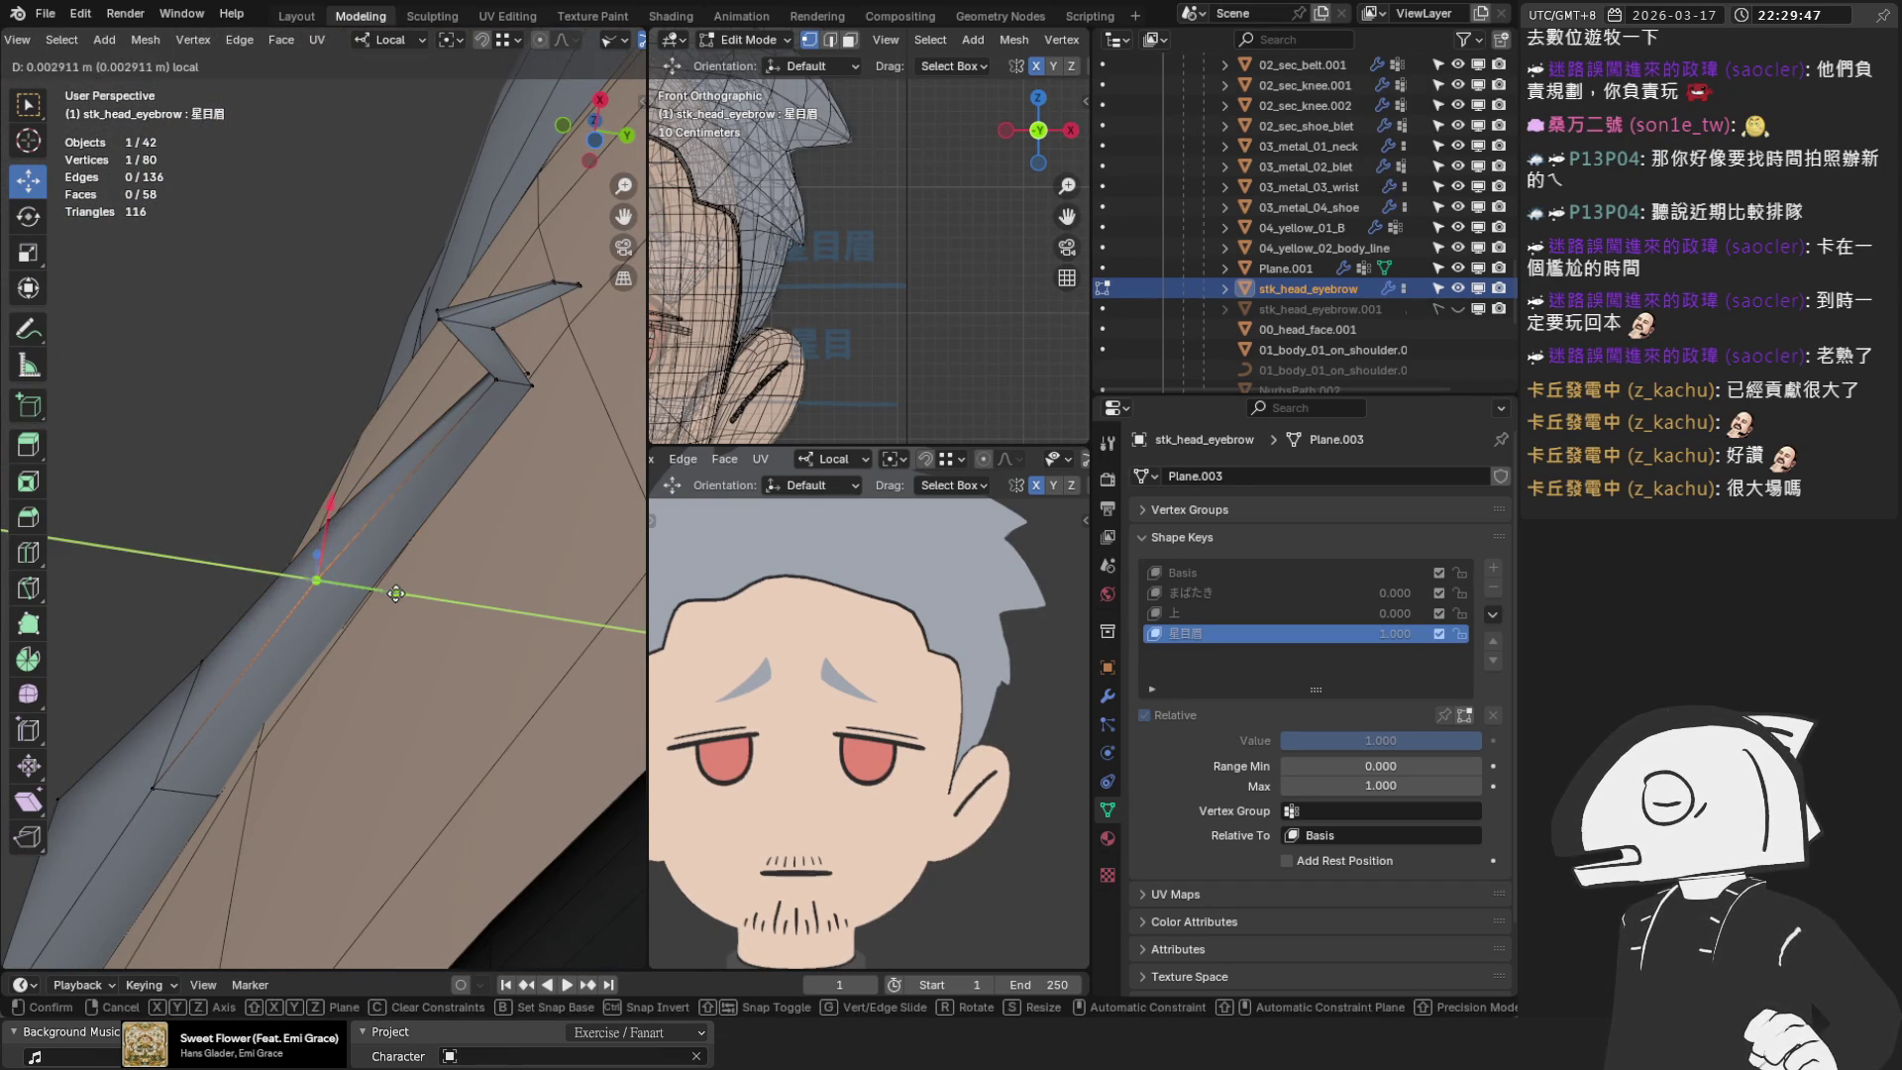
left_click(400, 590)
Shift the four eyebrow tip vertices about 0.024 m along local Y
middle_click_drag(400, 590, 228, 466, "shift")
left_click_drag(332, 371, 463, 411)
key("g")
key("y")
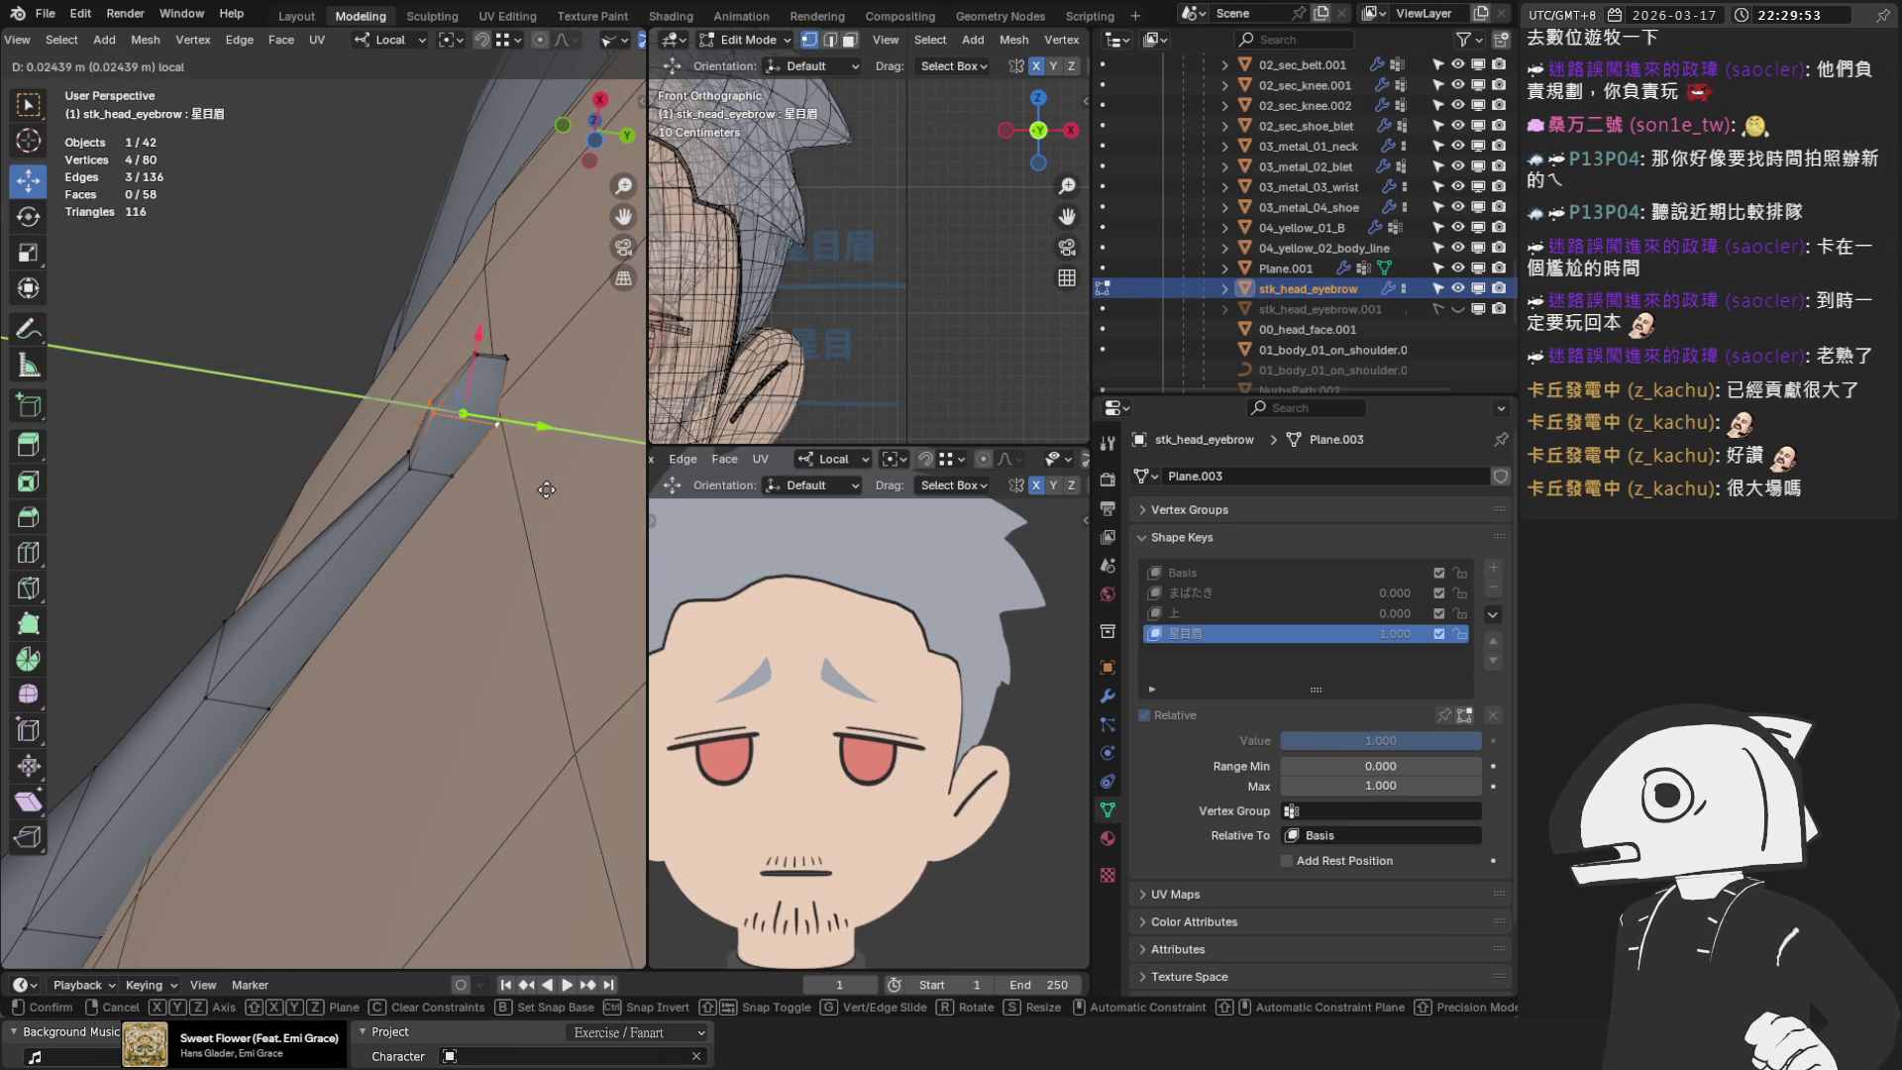
left_click(545, 489)
left_click(497, 422)
scroll(515, 416, "up", 2)
left_click(480, 378)
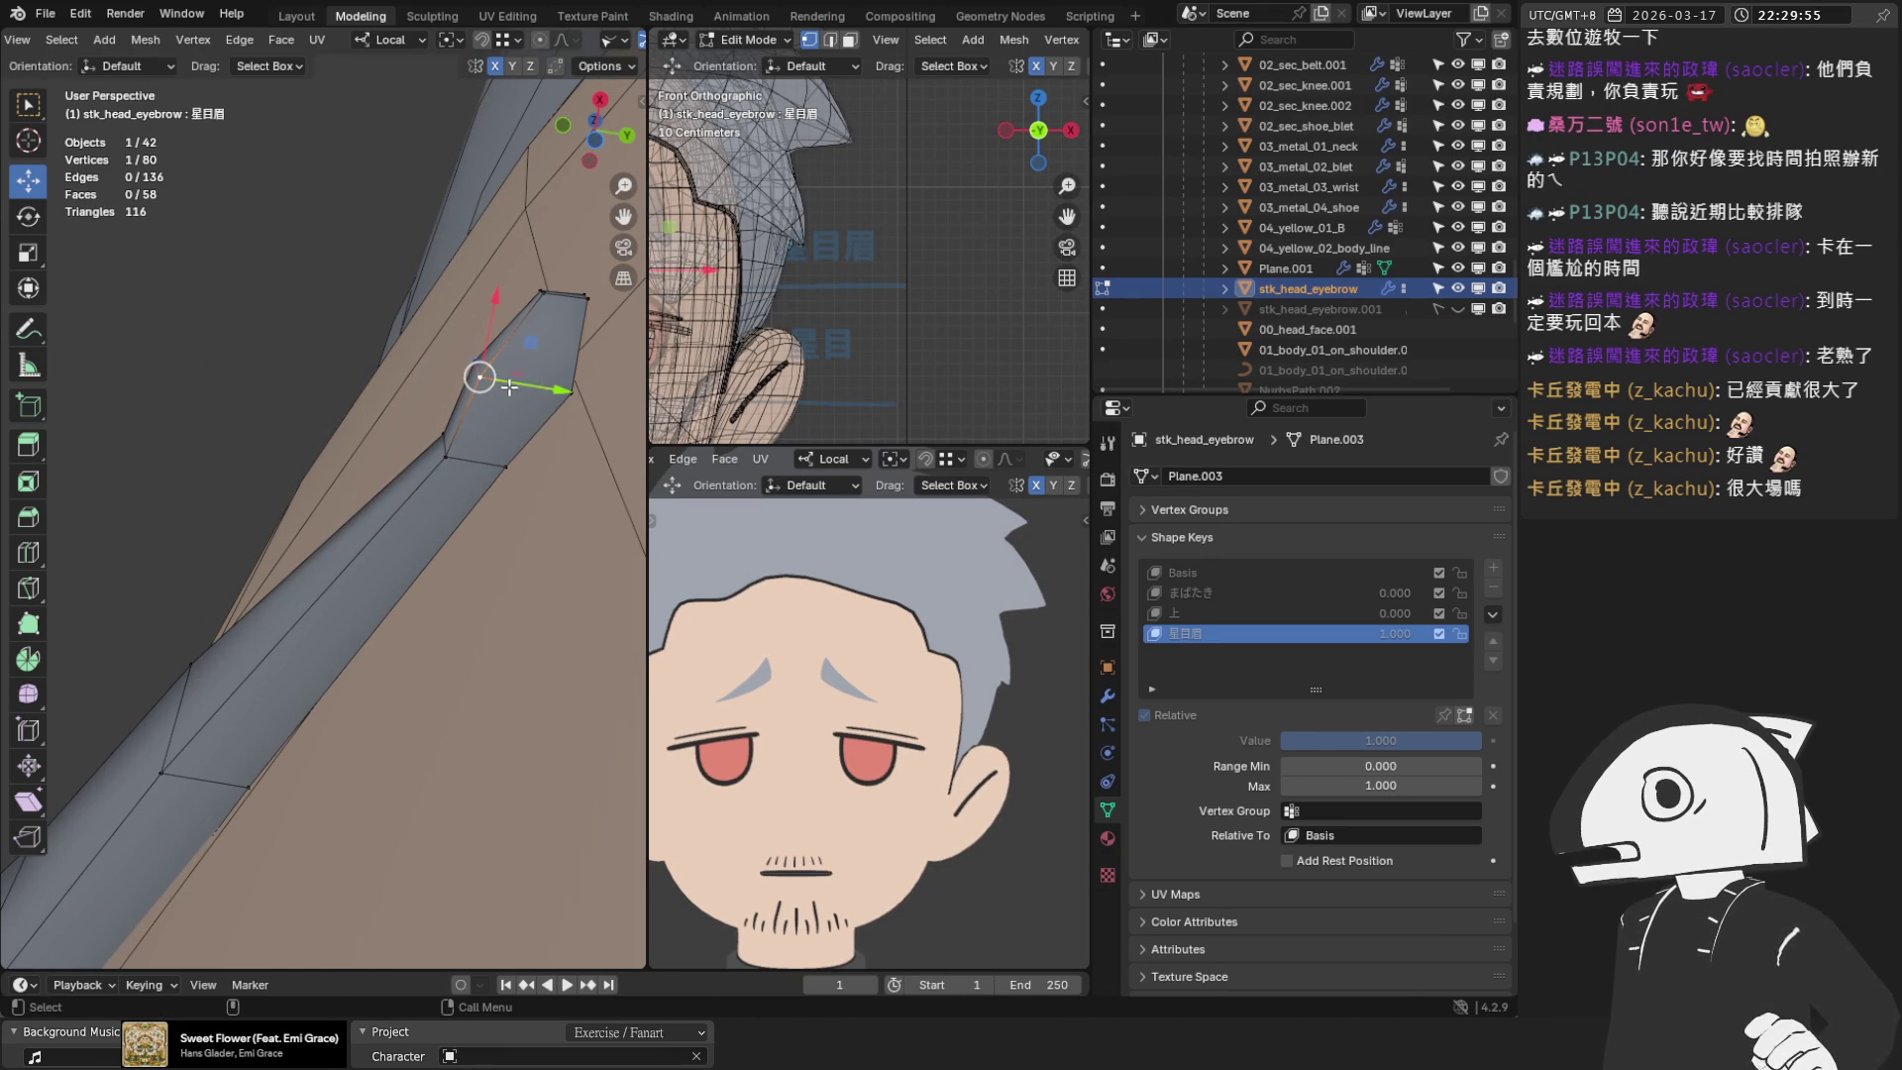
middle_click_drag(506, 434, 430, 469, "shift")
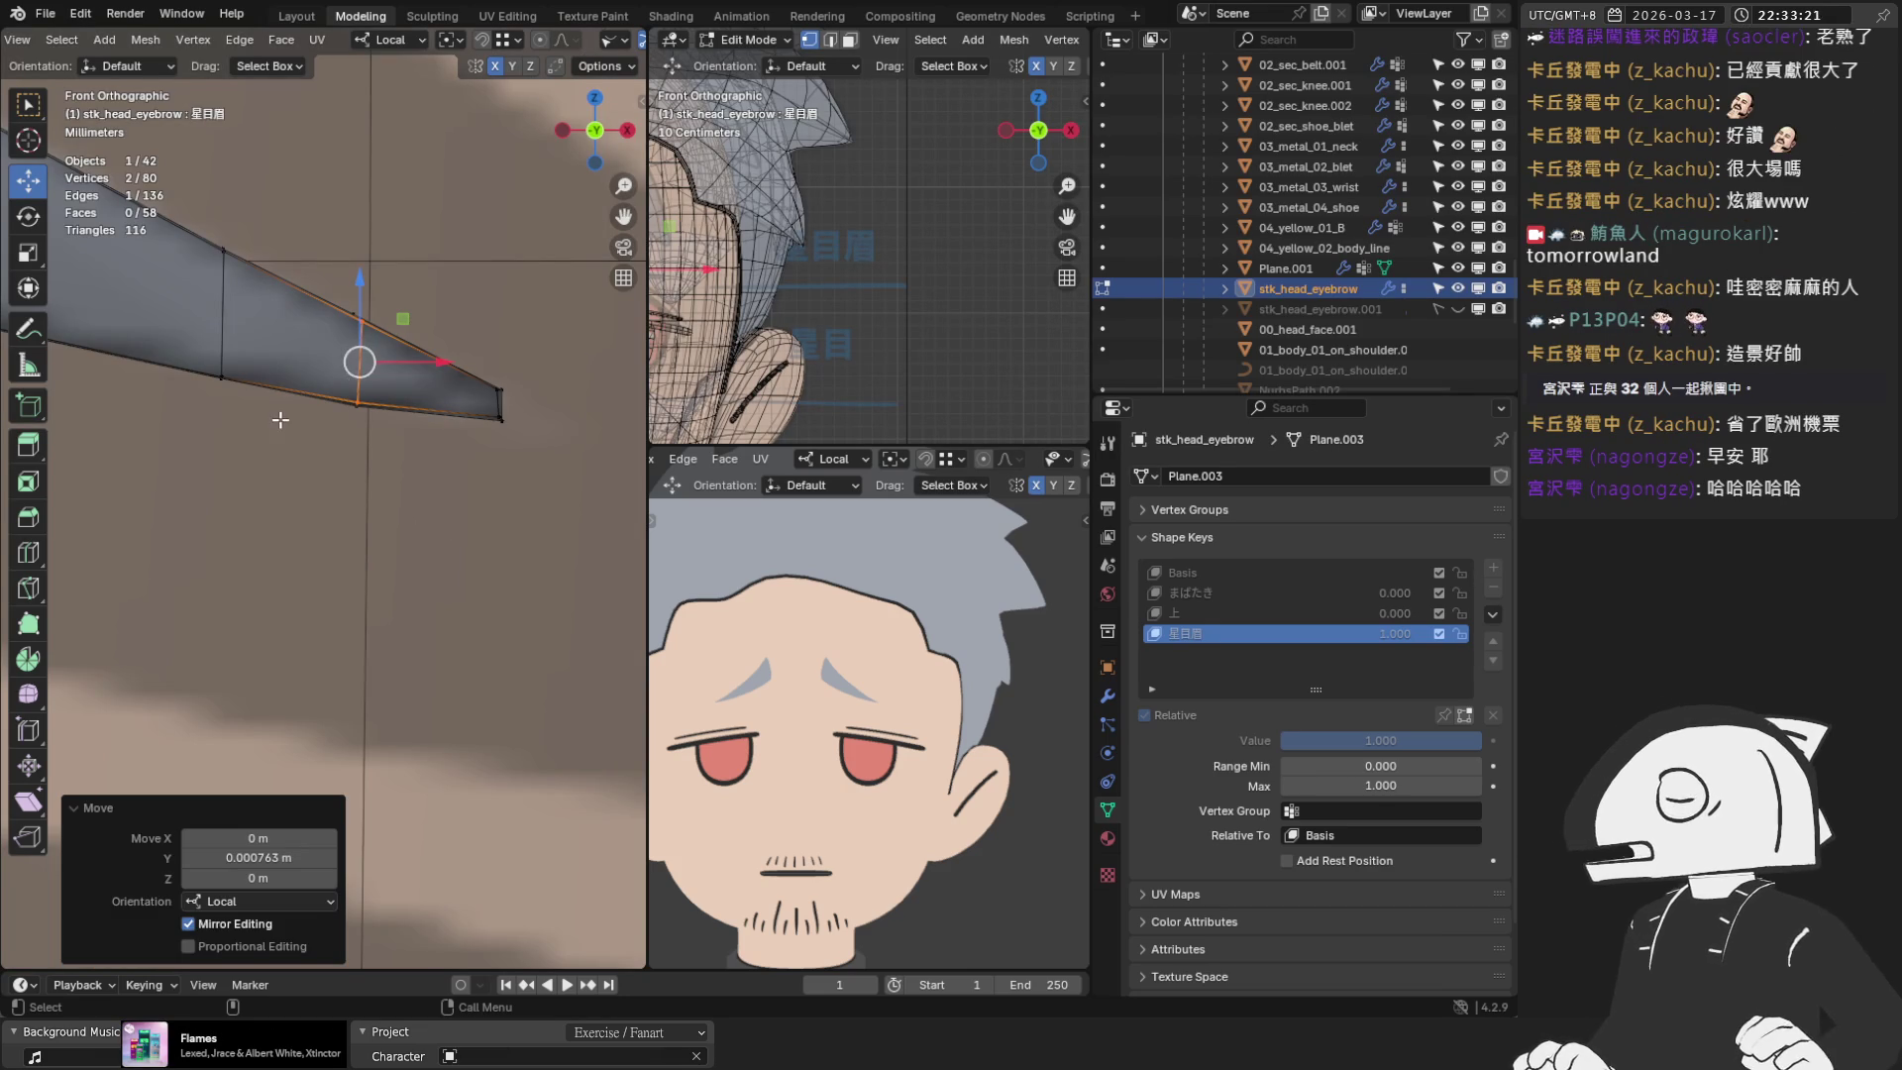
Raise one eyebrow vertex and nudge the edge's upper and lower vertices slightly
scroll(280, 420, "up", 2)
key("g")
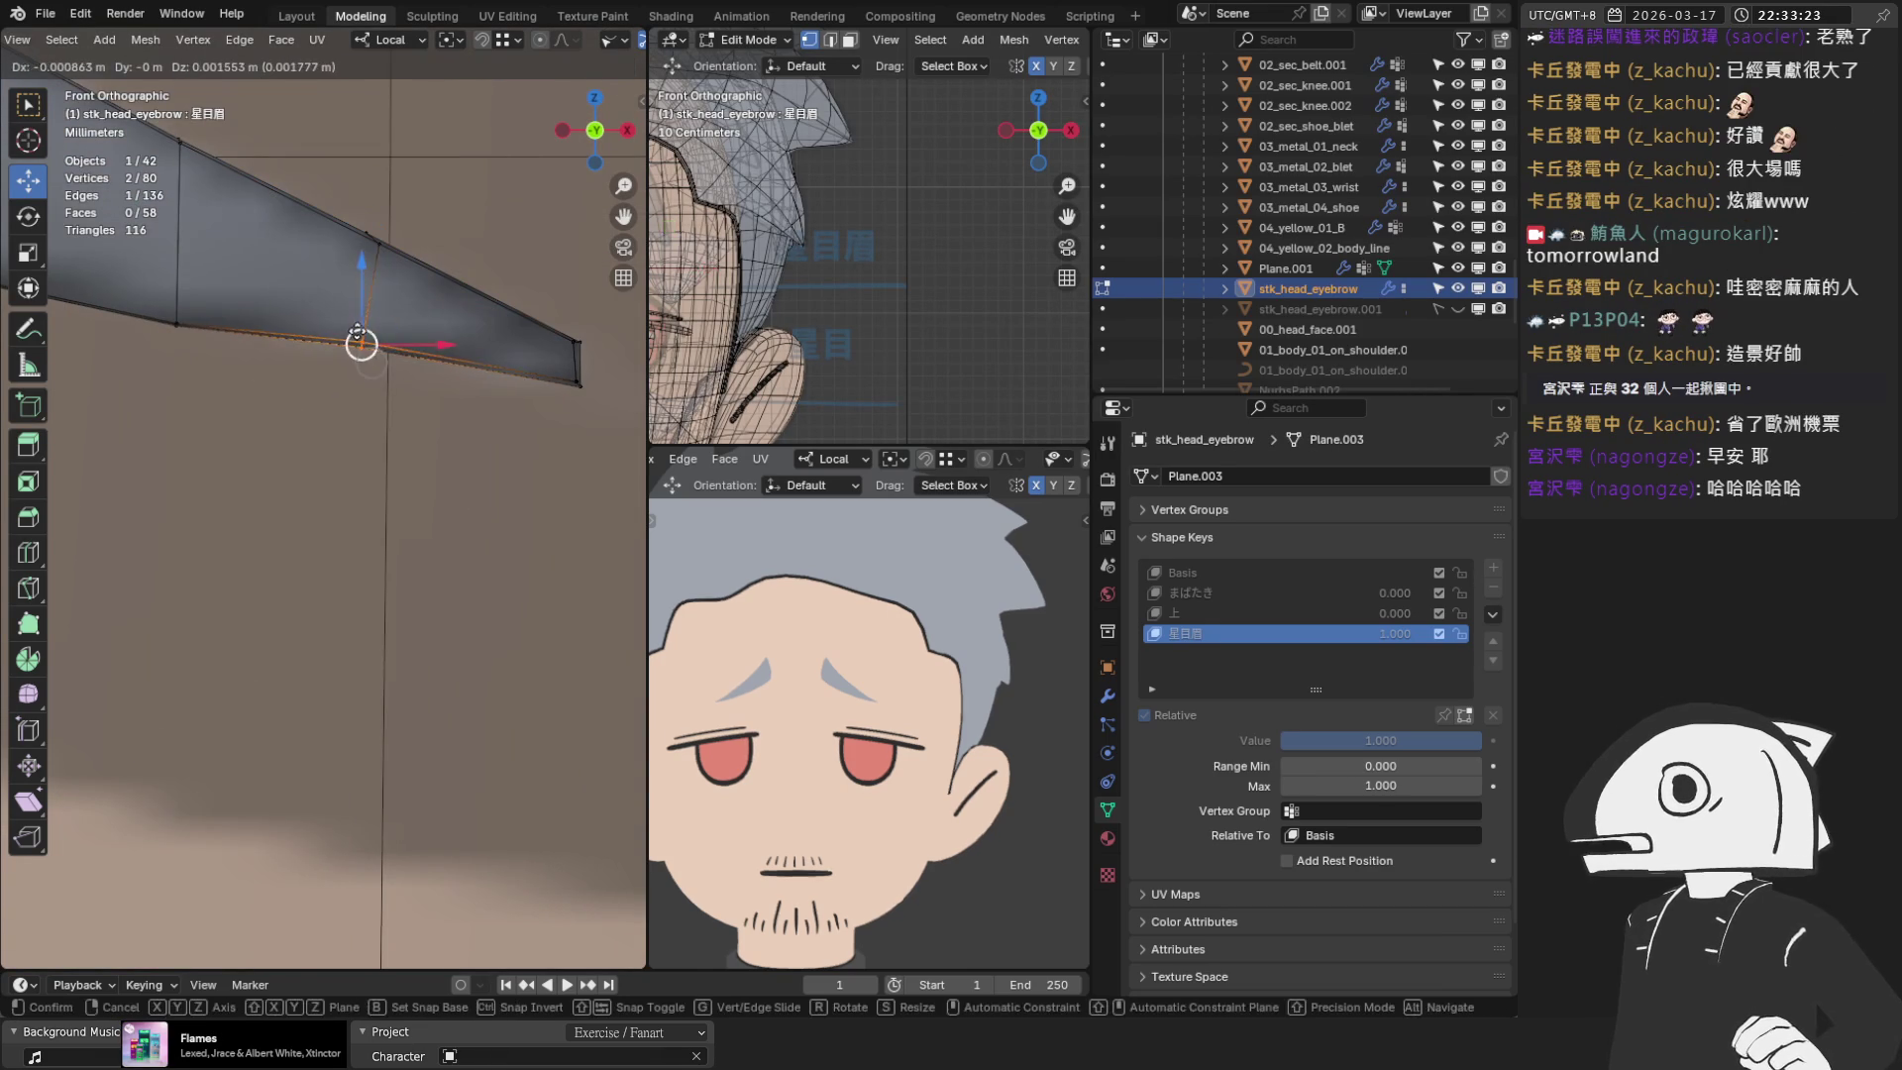
left_click(363, 340)
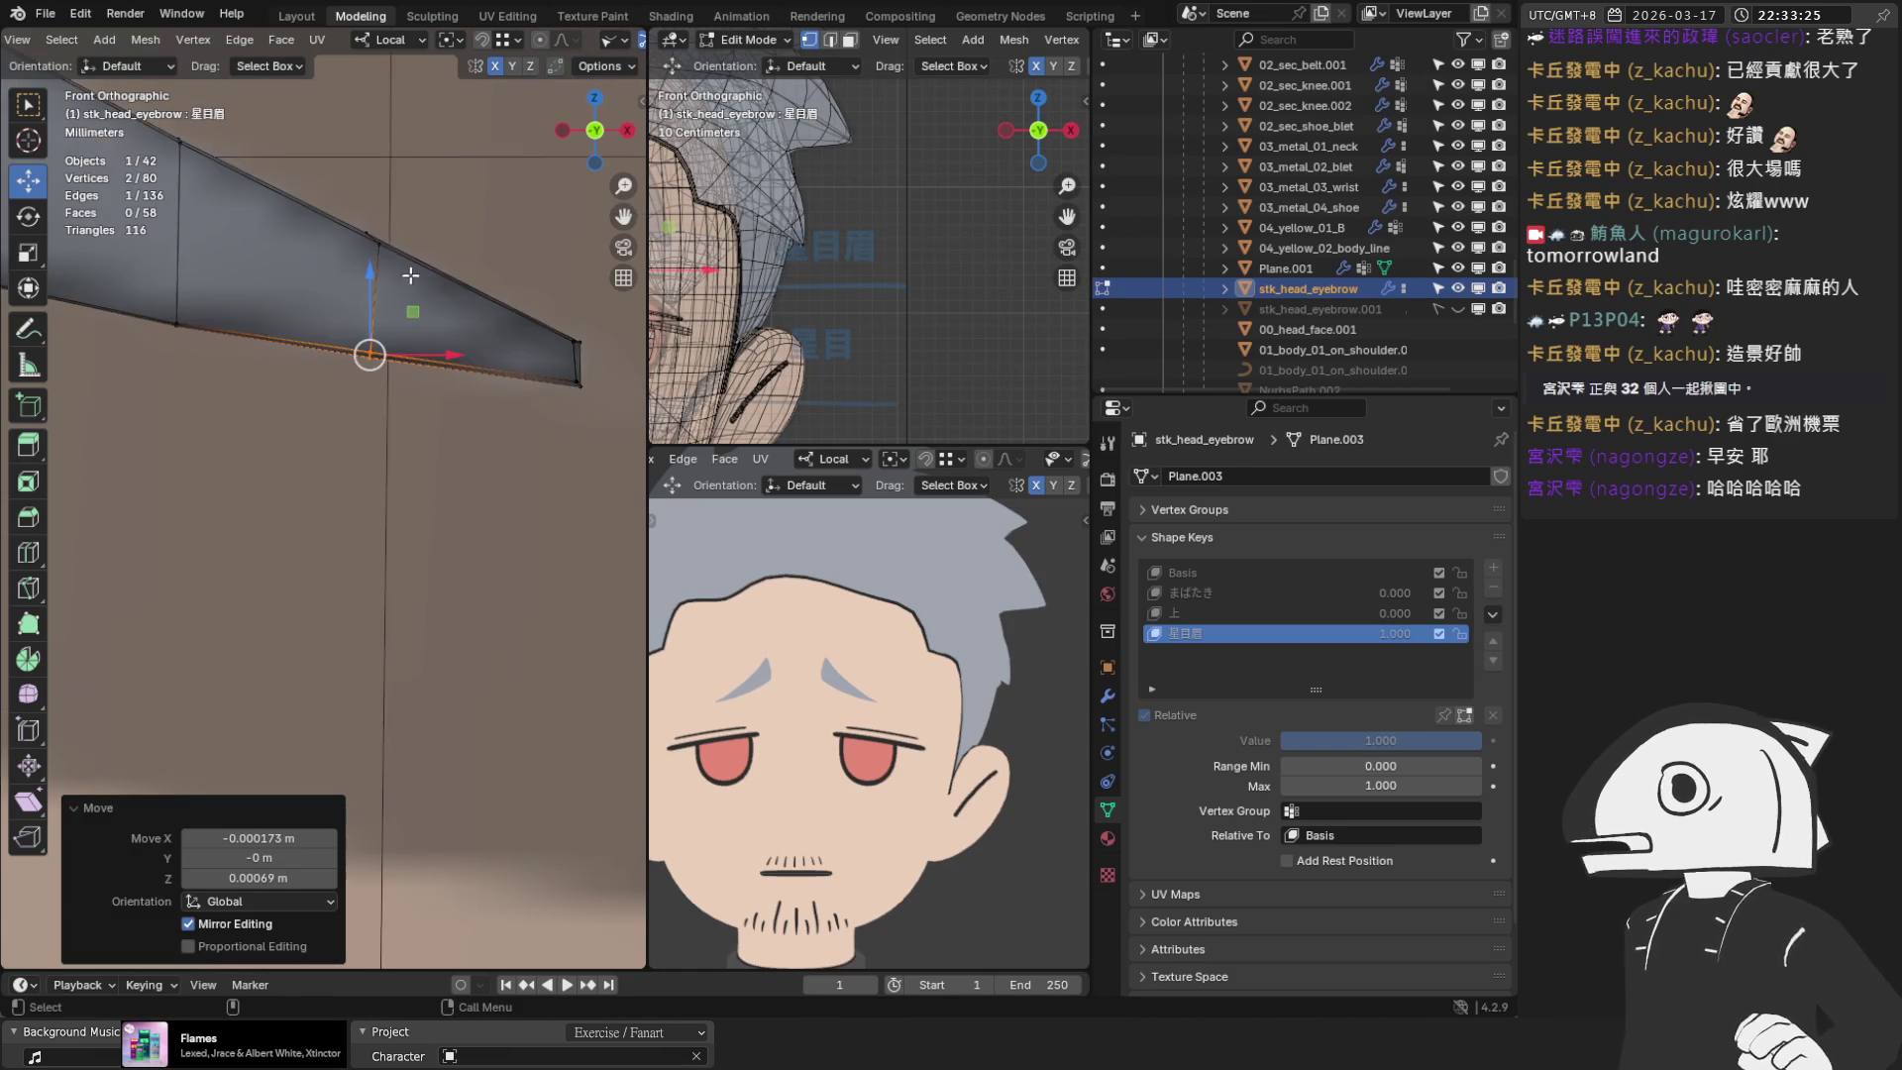
scroll(400, 268, "up", 2)
left_click(407, 531)
scroll(443, 340, "up", 2)
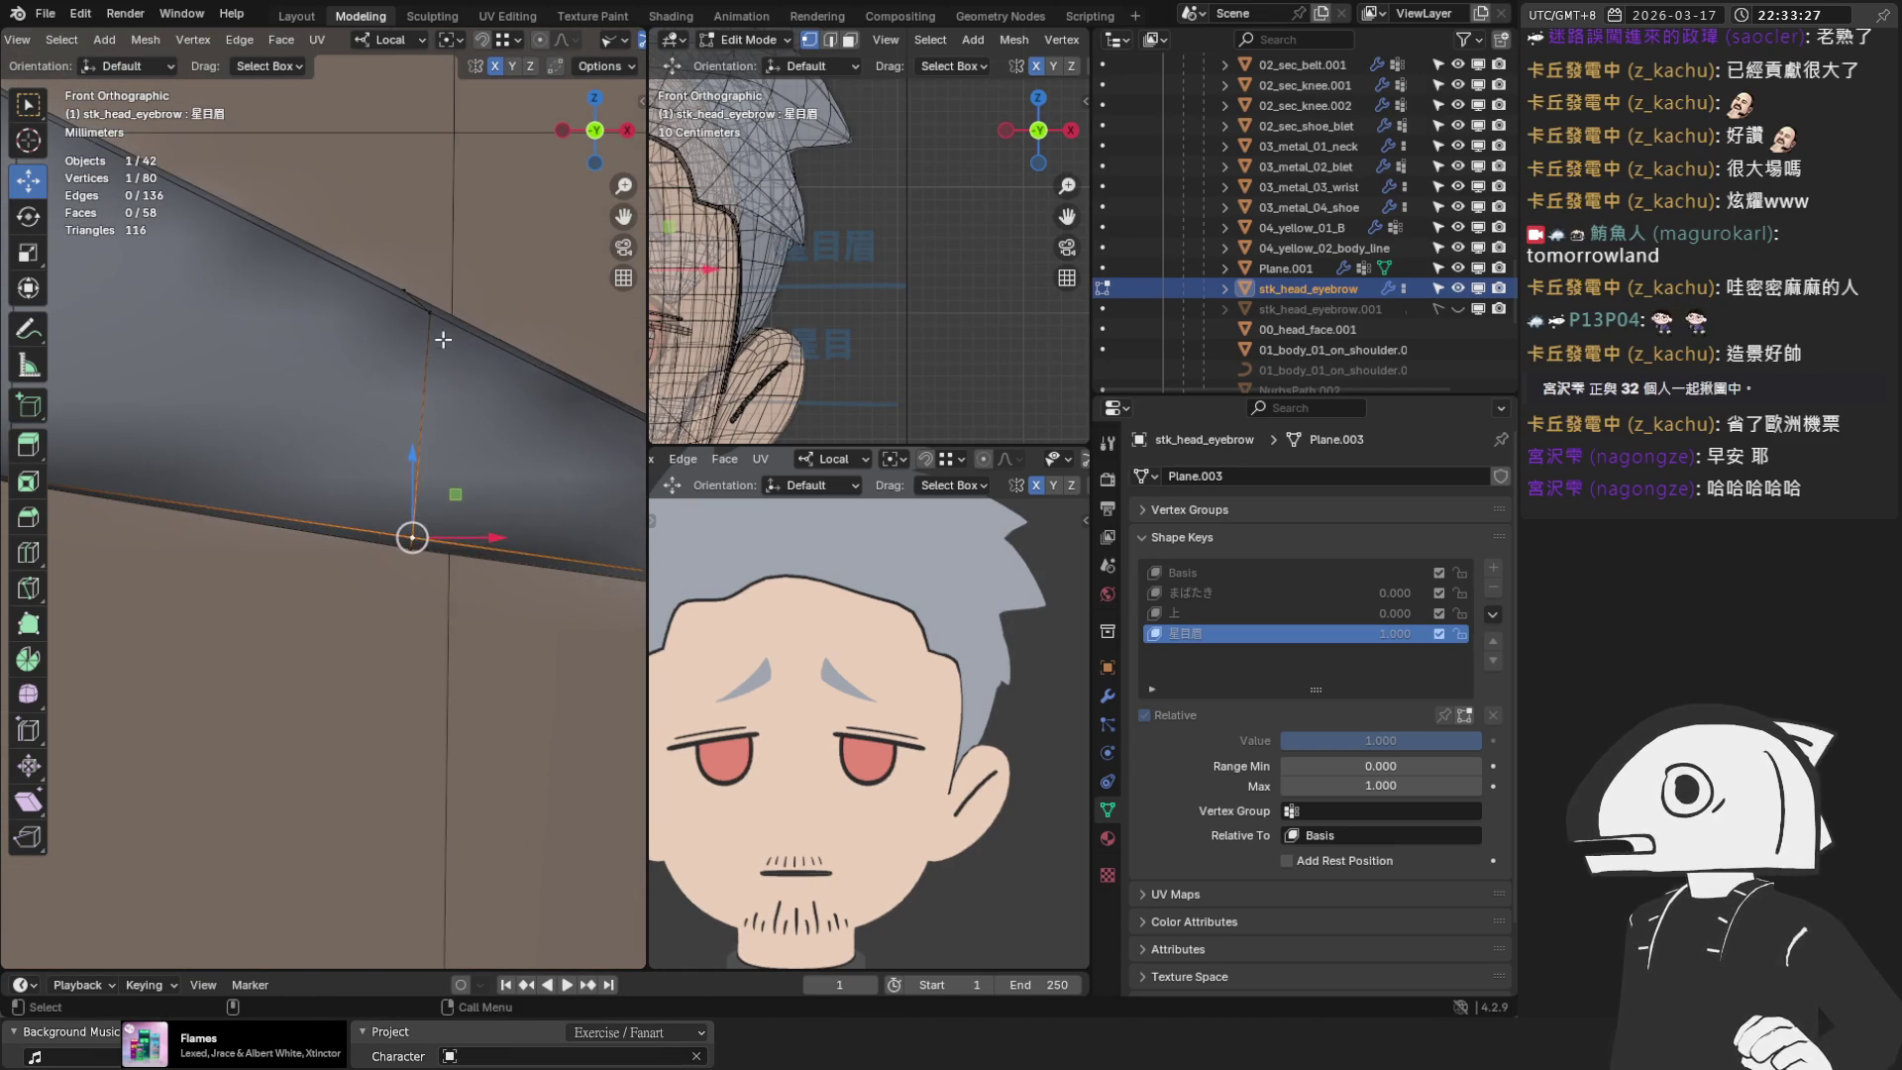
key("g")
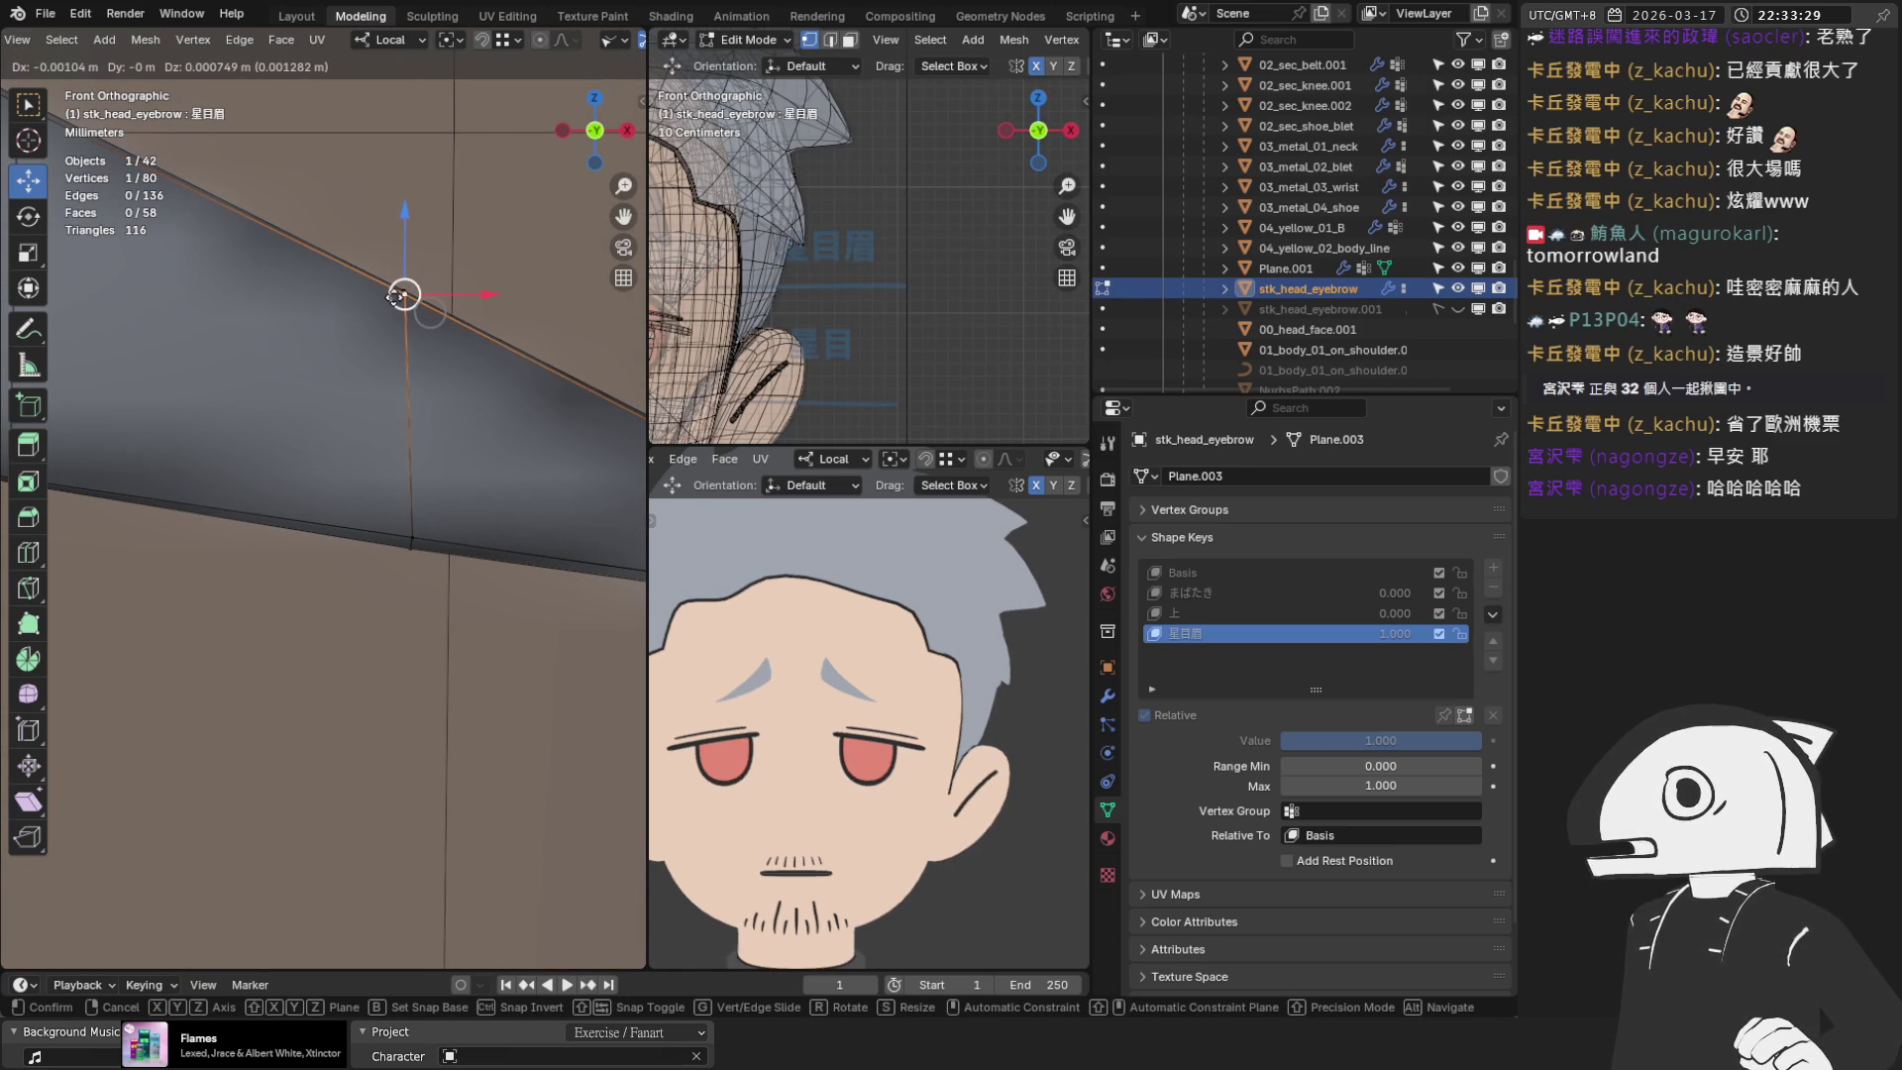
left_click(401, 296)
left_click(411, 539)
left_click_drag(411, 539, 409, 538)
left_click(401, 296)
mouse_move(401, 296)
left_mouse_down()
mouse_move(406, 314)
mouse_move(404, 297)
left_mouse_up()
Scale the four strip-edge vertices down to 0.889
left_click(392, 281, "alt")
key("s")
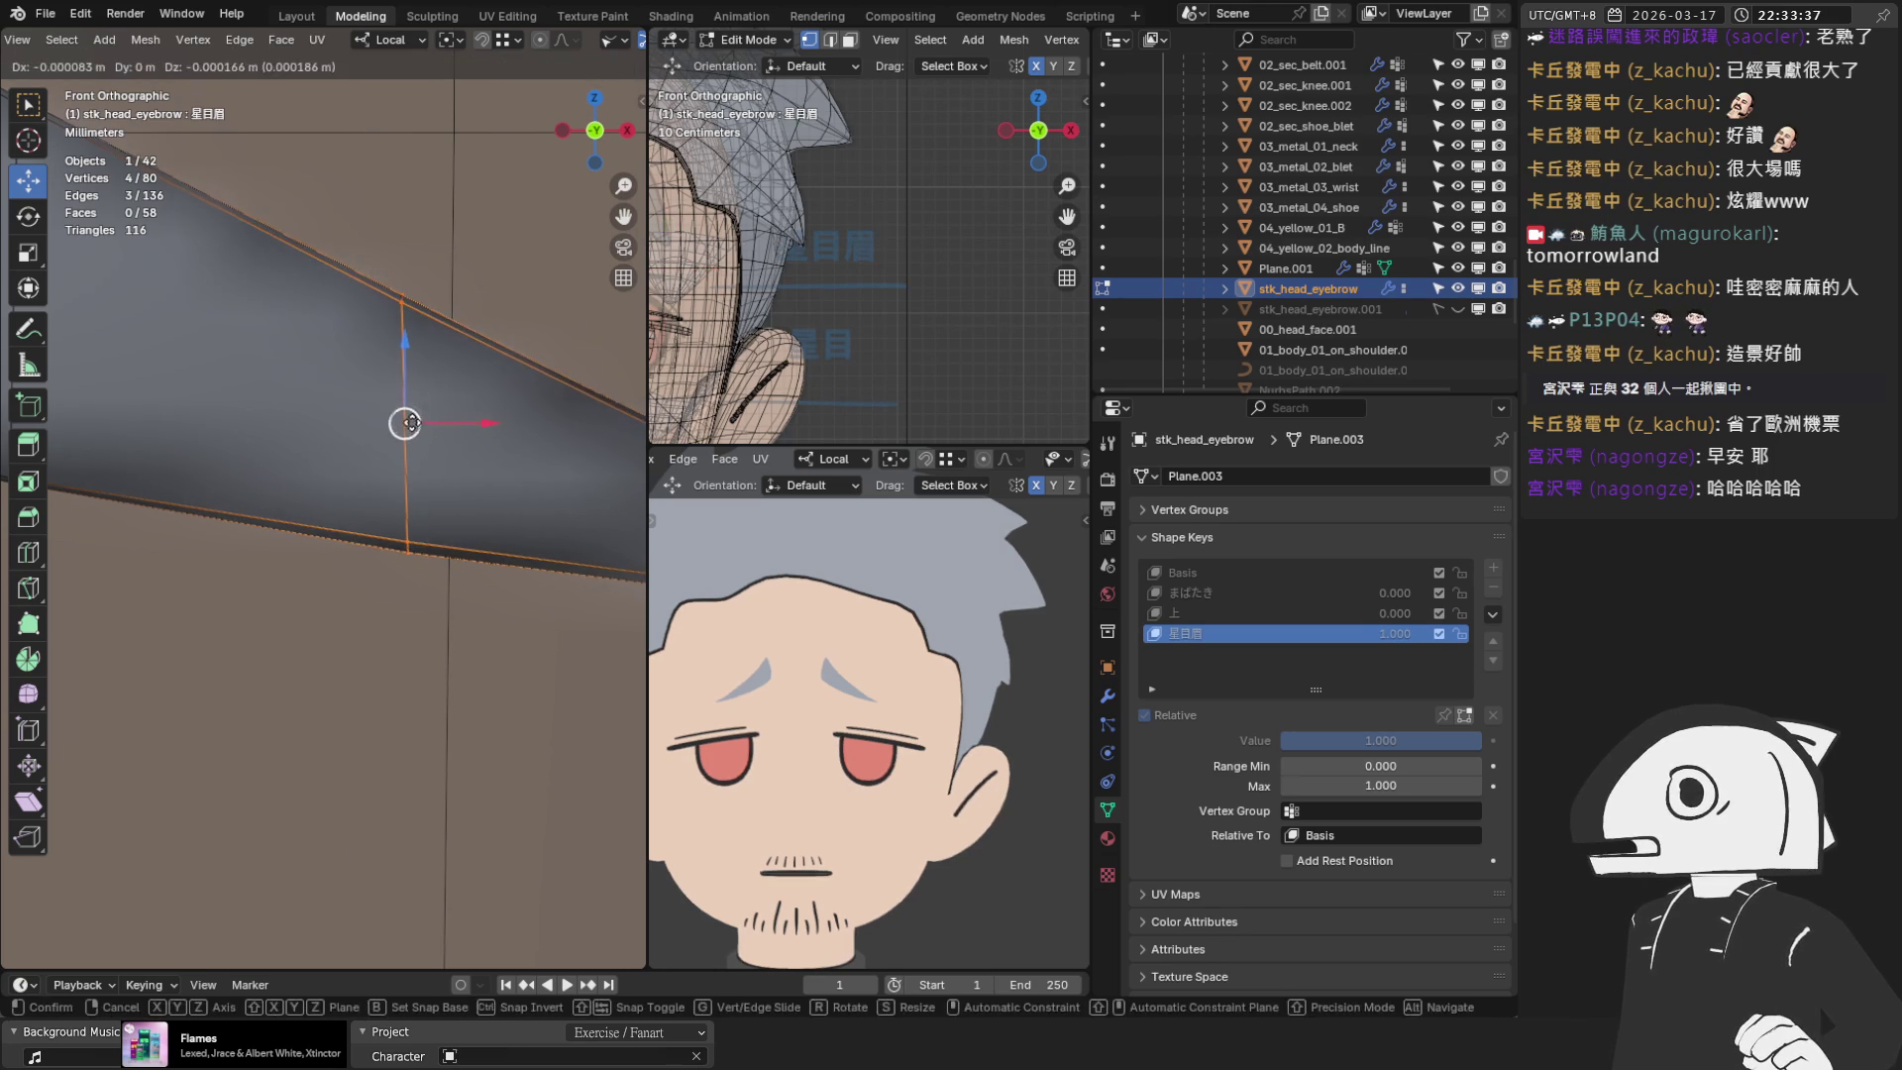
left_click(408, 420)
scroll(477, 603, "down", 3)
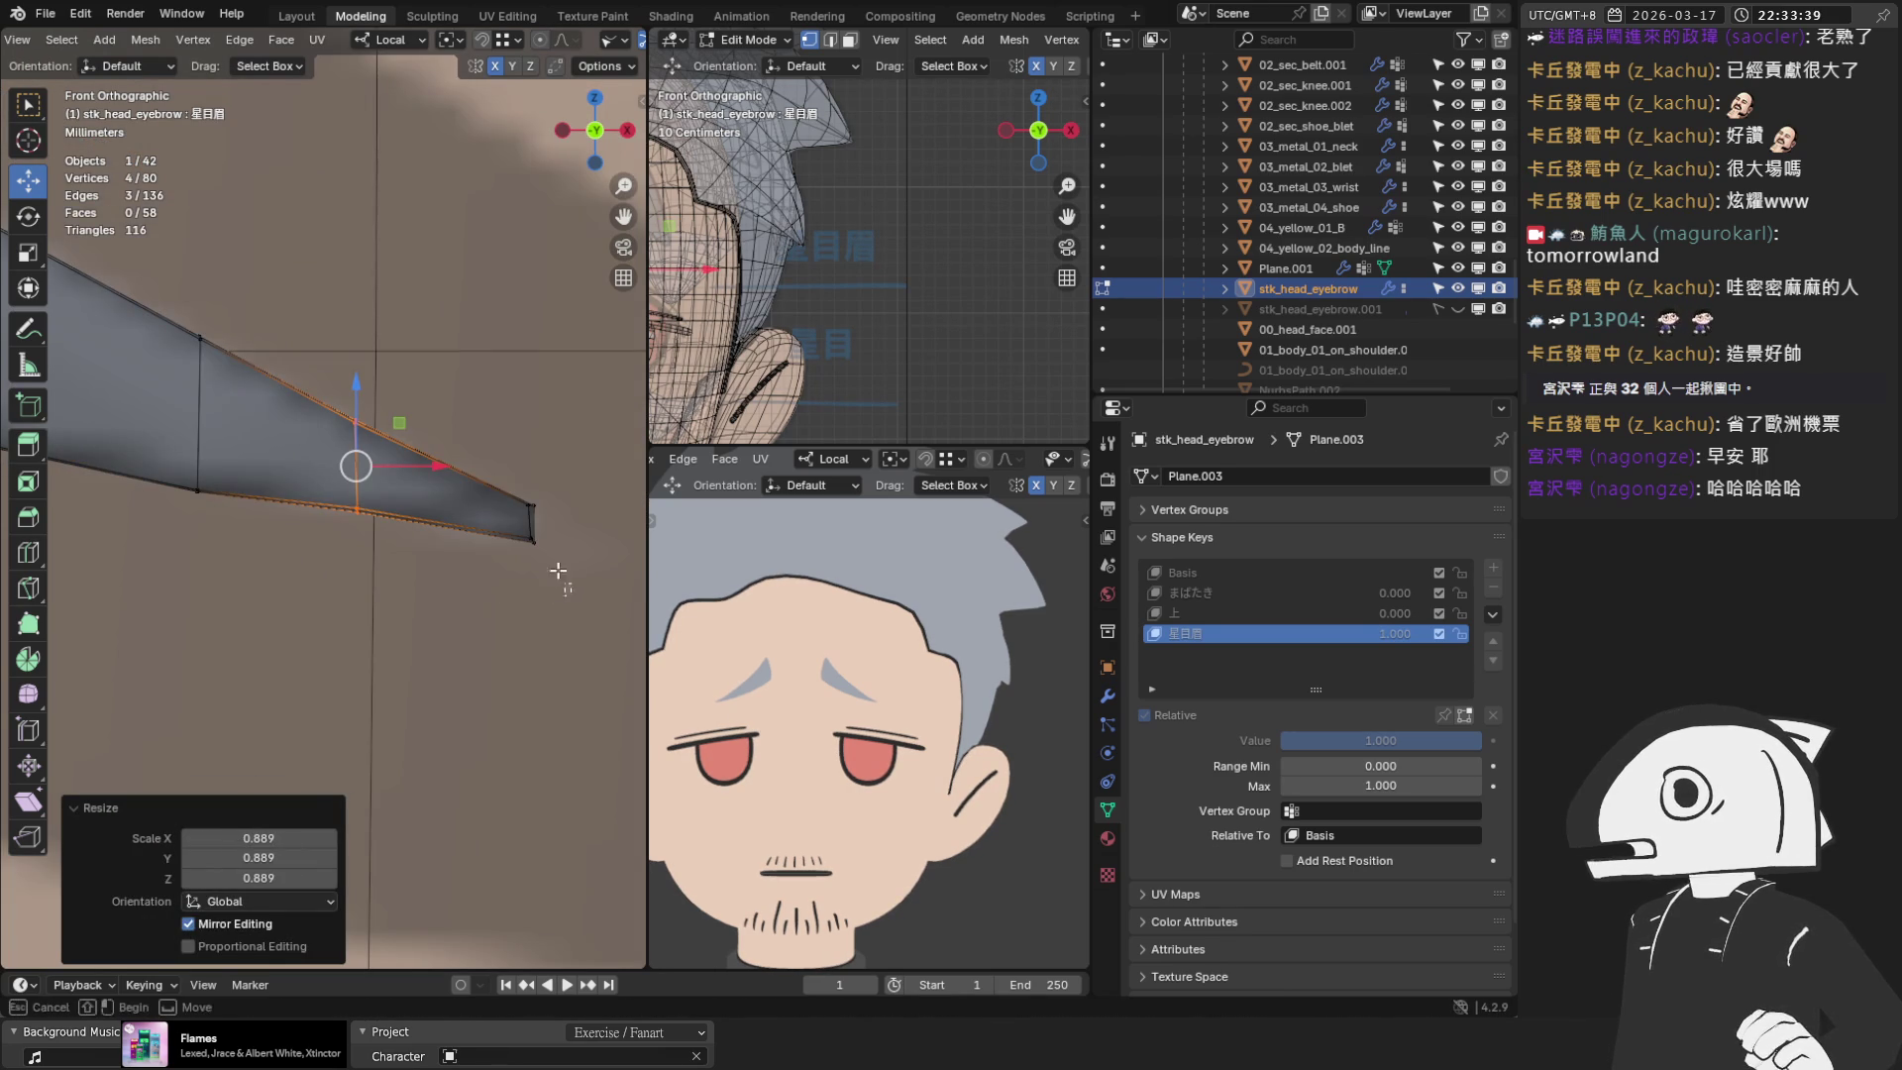
Move the eyebrow tip vertices slightly up-left, then fine-tune one tip vertex
left_click_drag(466, 450, 573, 540)
scroll(573, 535, "up", 2)
mouse_move(573, 535)
middle_mouse_down()
mouse_move(395, 501)
mouse_move(456, 581)
mouse_move(614, 535)
mouse_move(466, 501)
mouse_move(392, 523)
middle_mouse_up()
key("g")
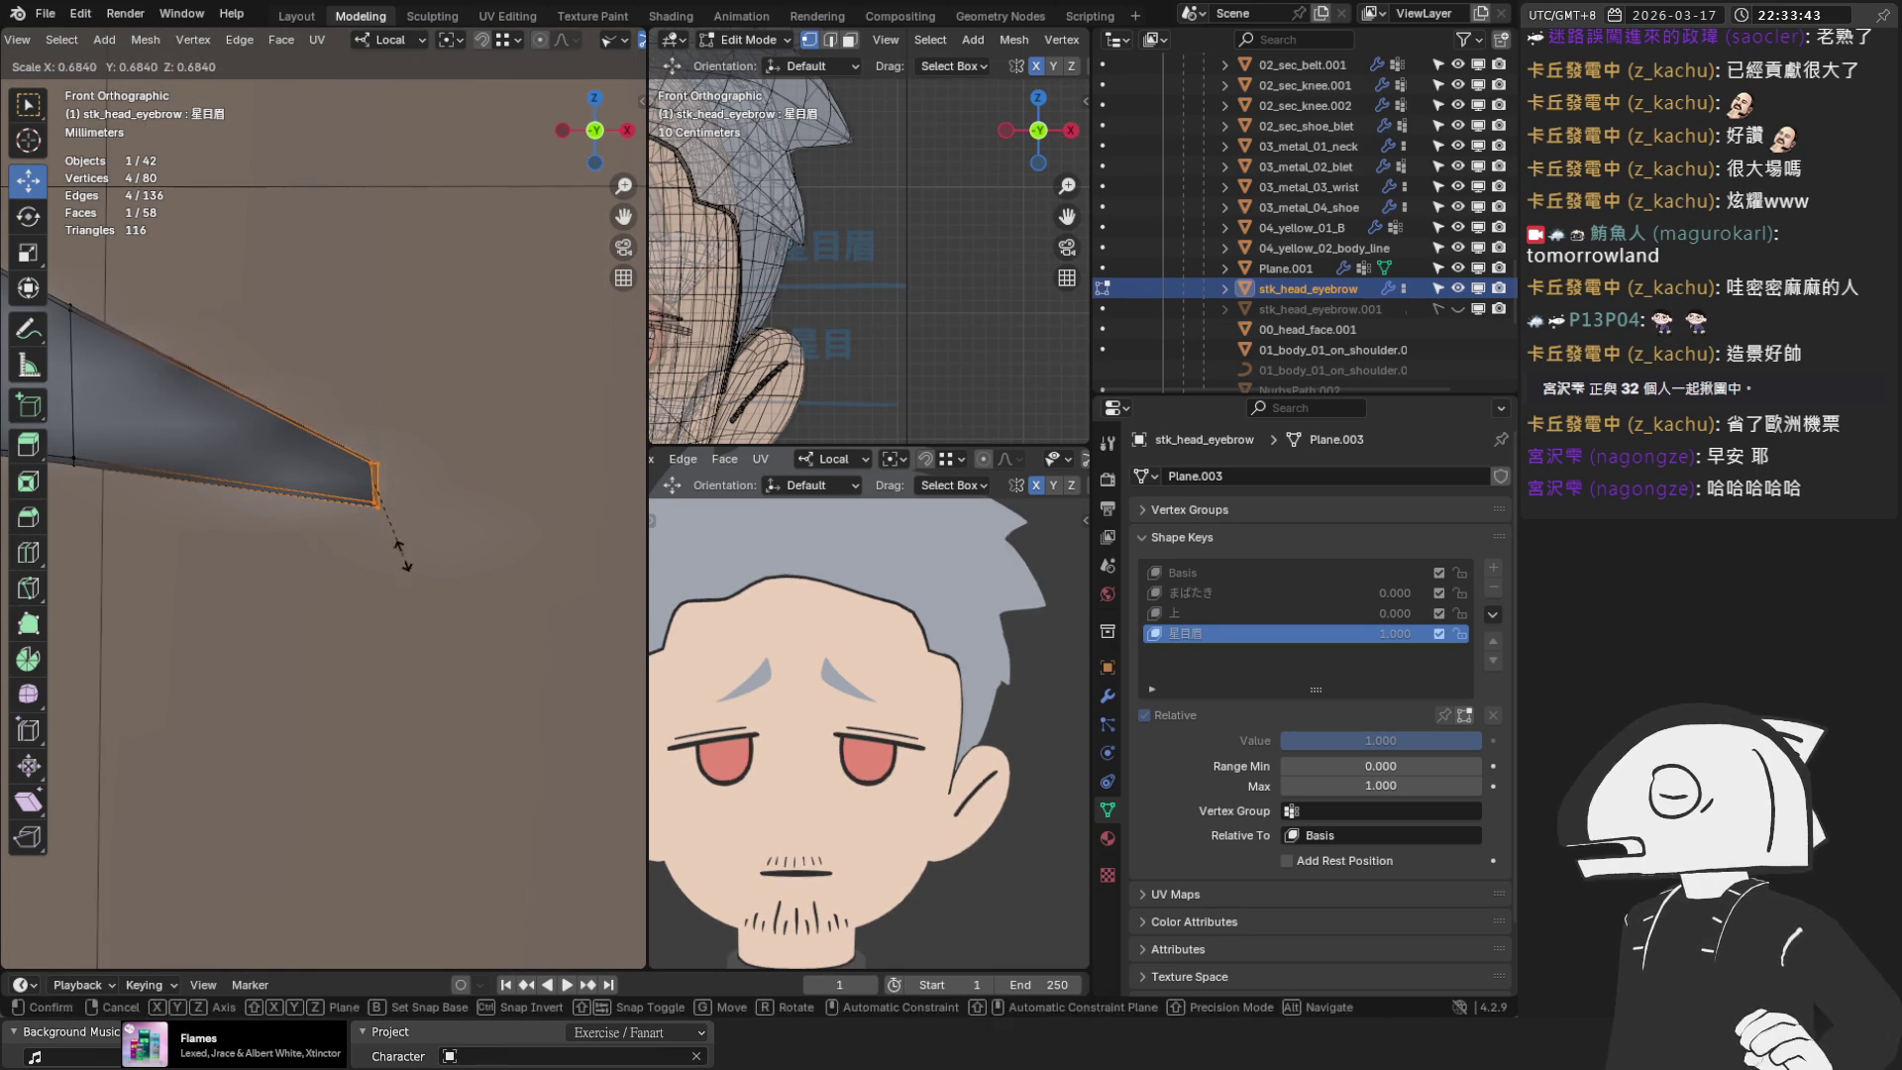
left_click(393, 506)
left_click(369, 426)
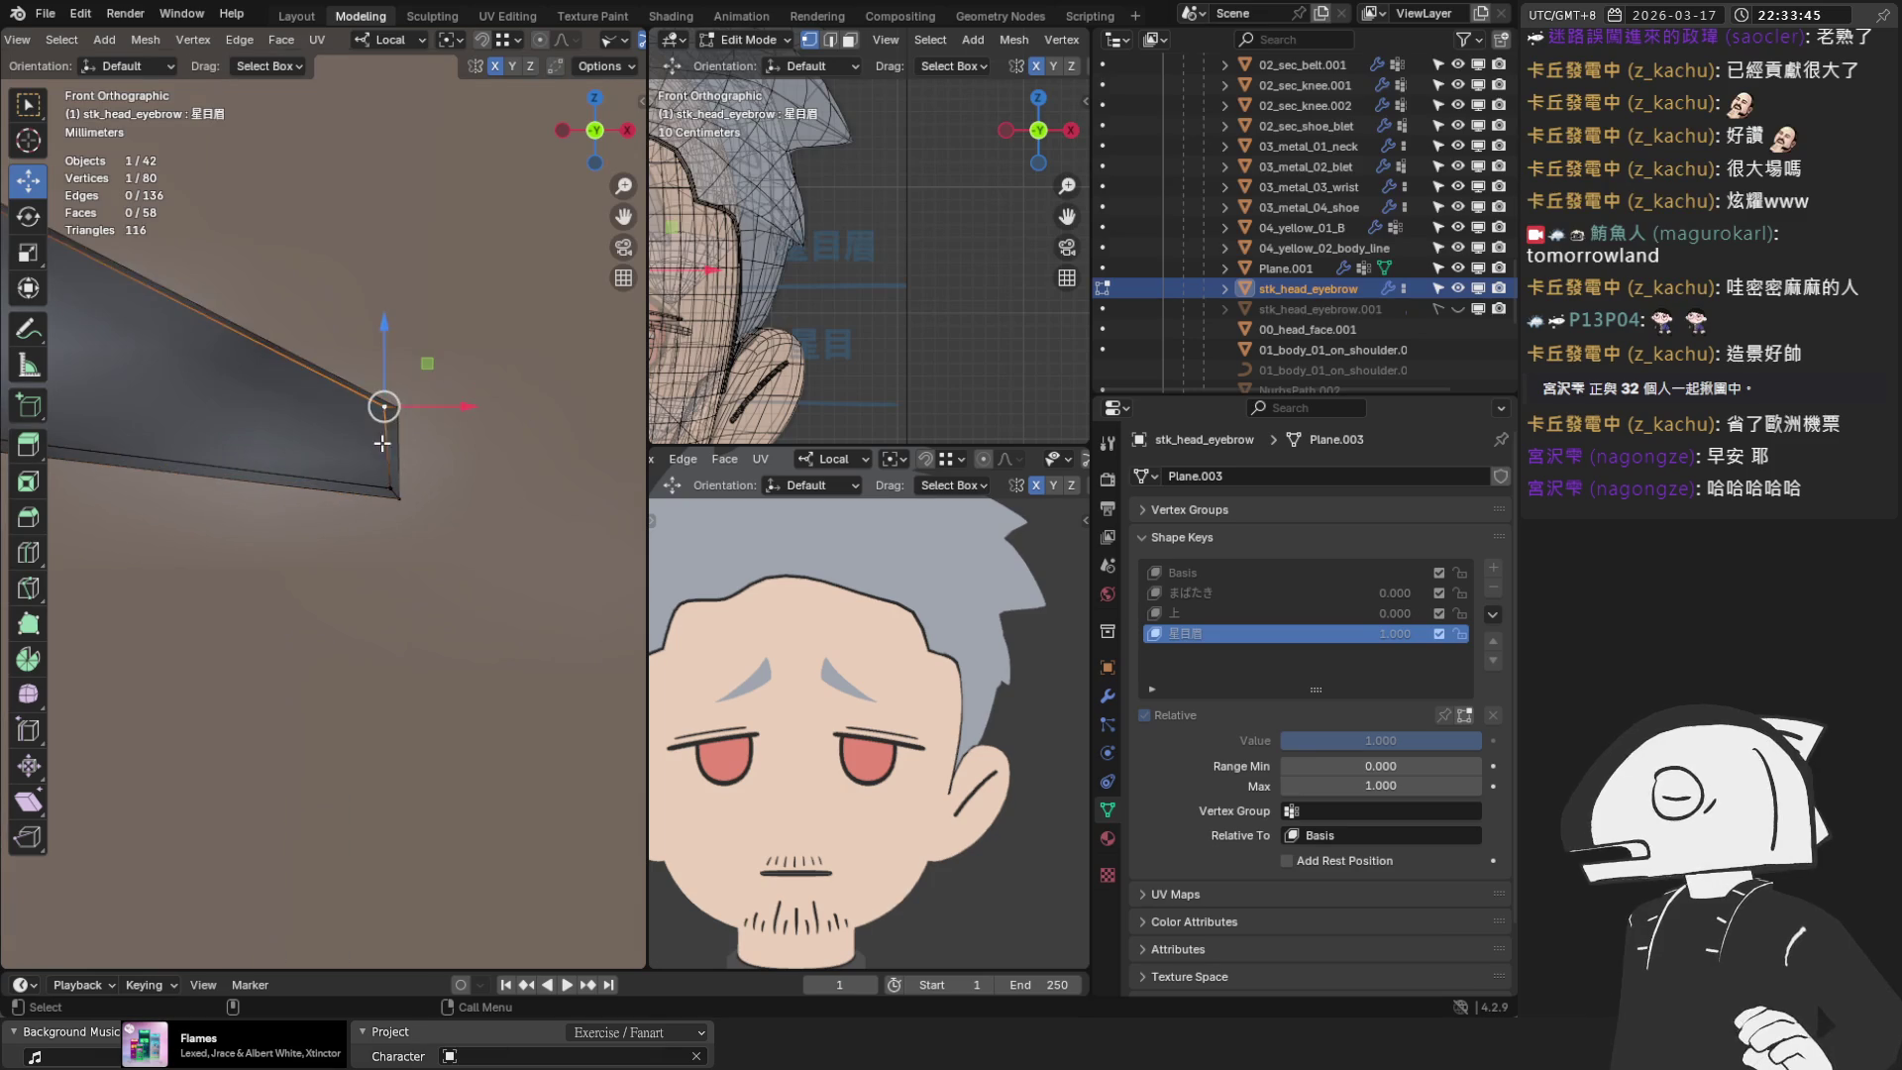
key("g")
left_click(388, 417)
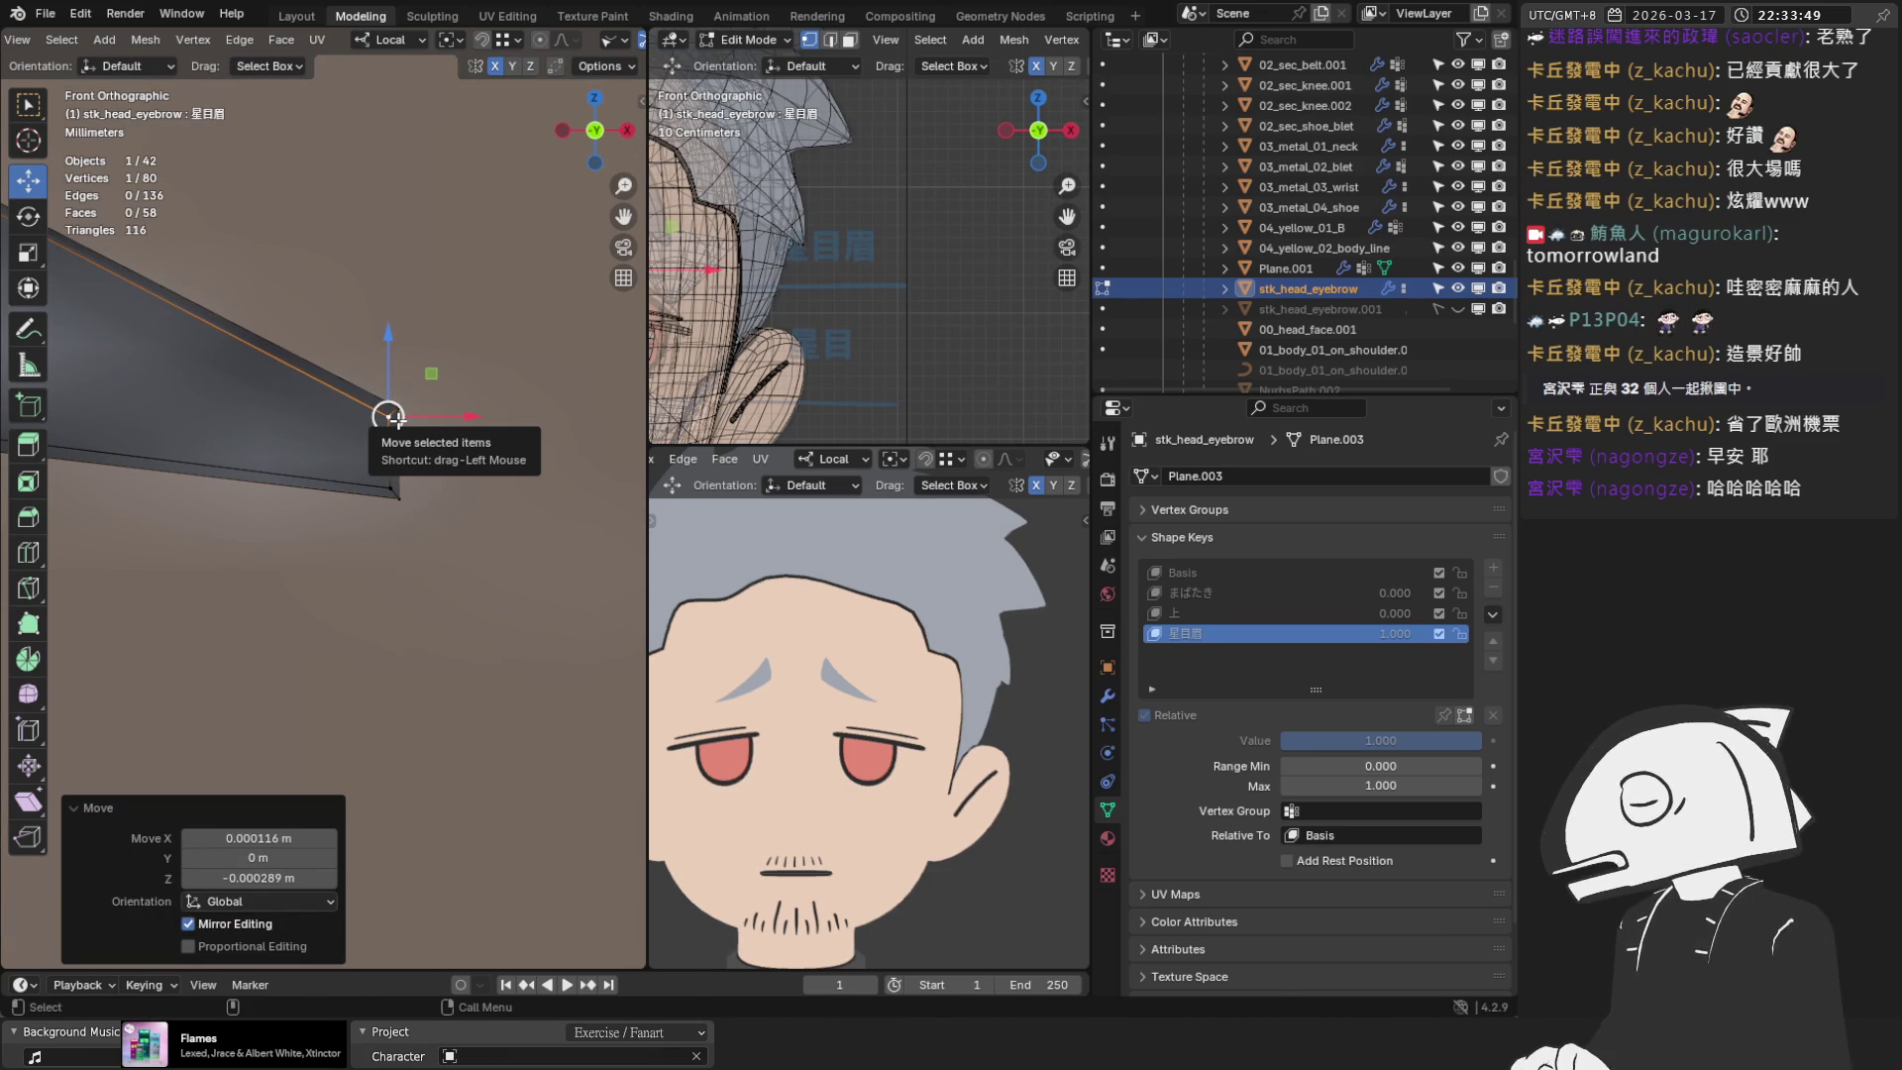
mouse_move(396, 426)
middle_mouse_down()
mouse_move(327, 436)
mouse_move(155, 390)
mouse_move(91, 428)
mouse_move(478, 465)
middle_mouse_up()
Set the viewport Clip Start to 0.01 m in the sidebar's View tab, then hide the sidebar
key("n")
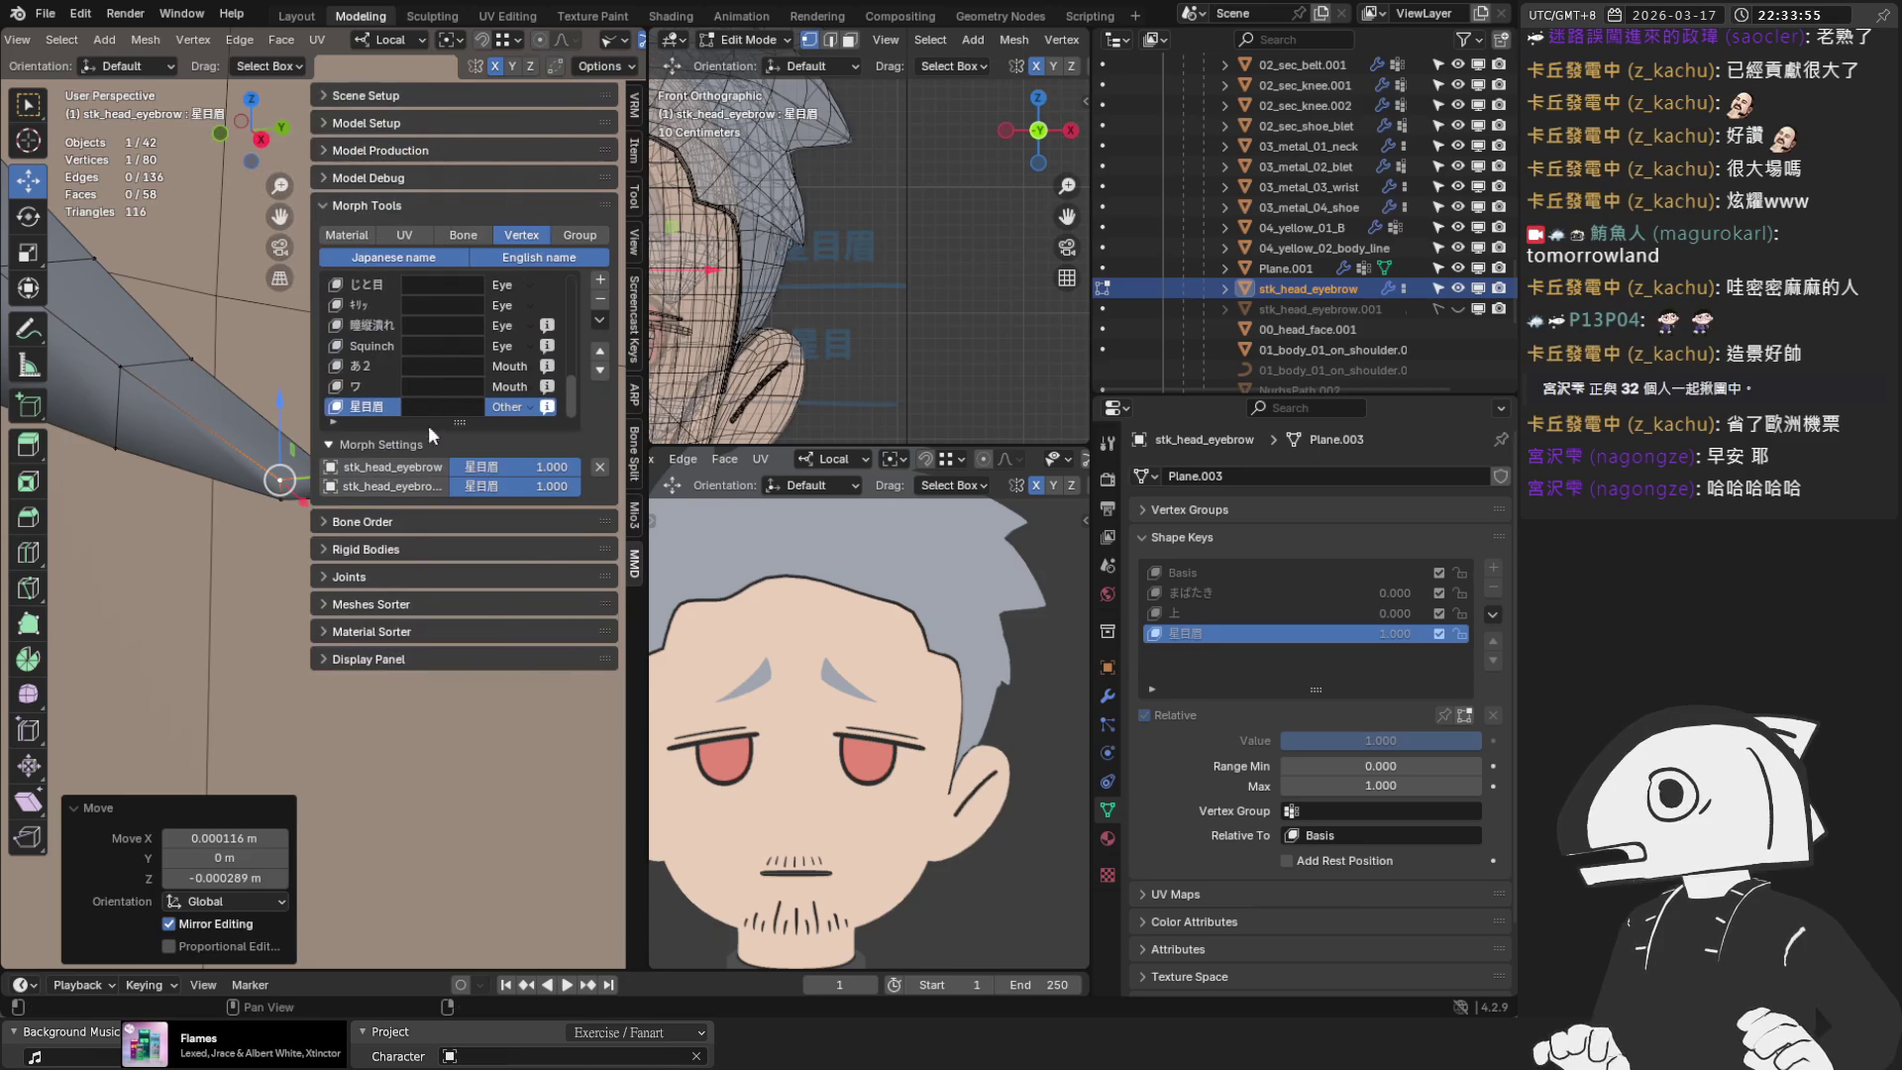
left_click(634, 147)
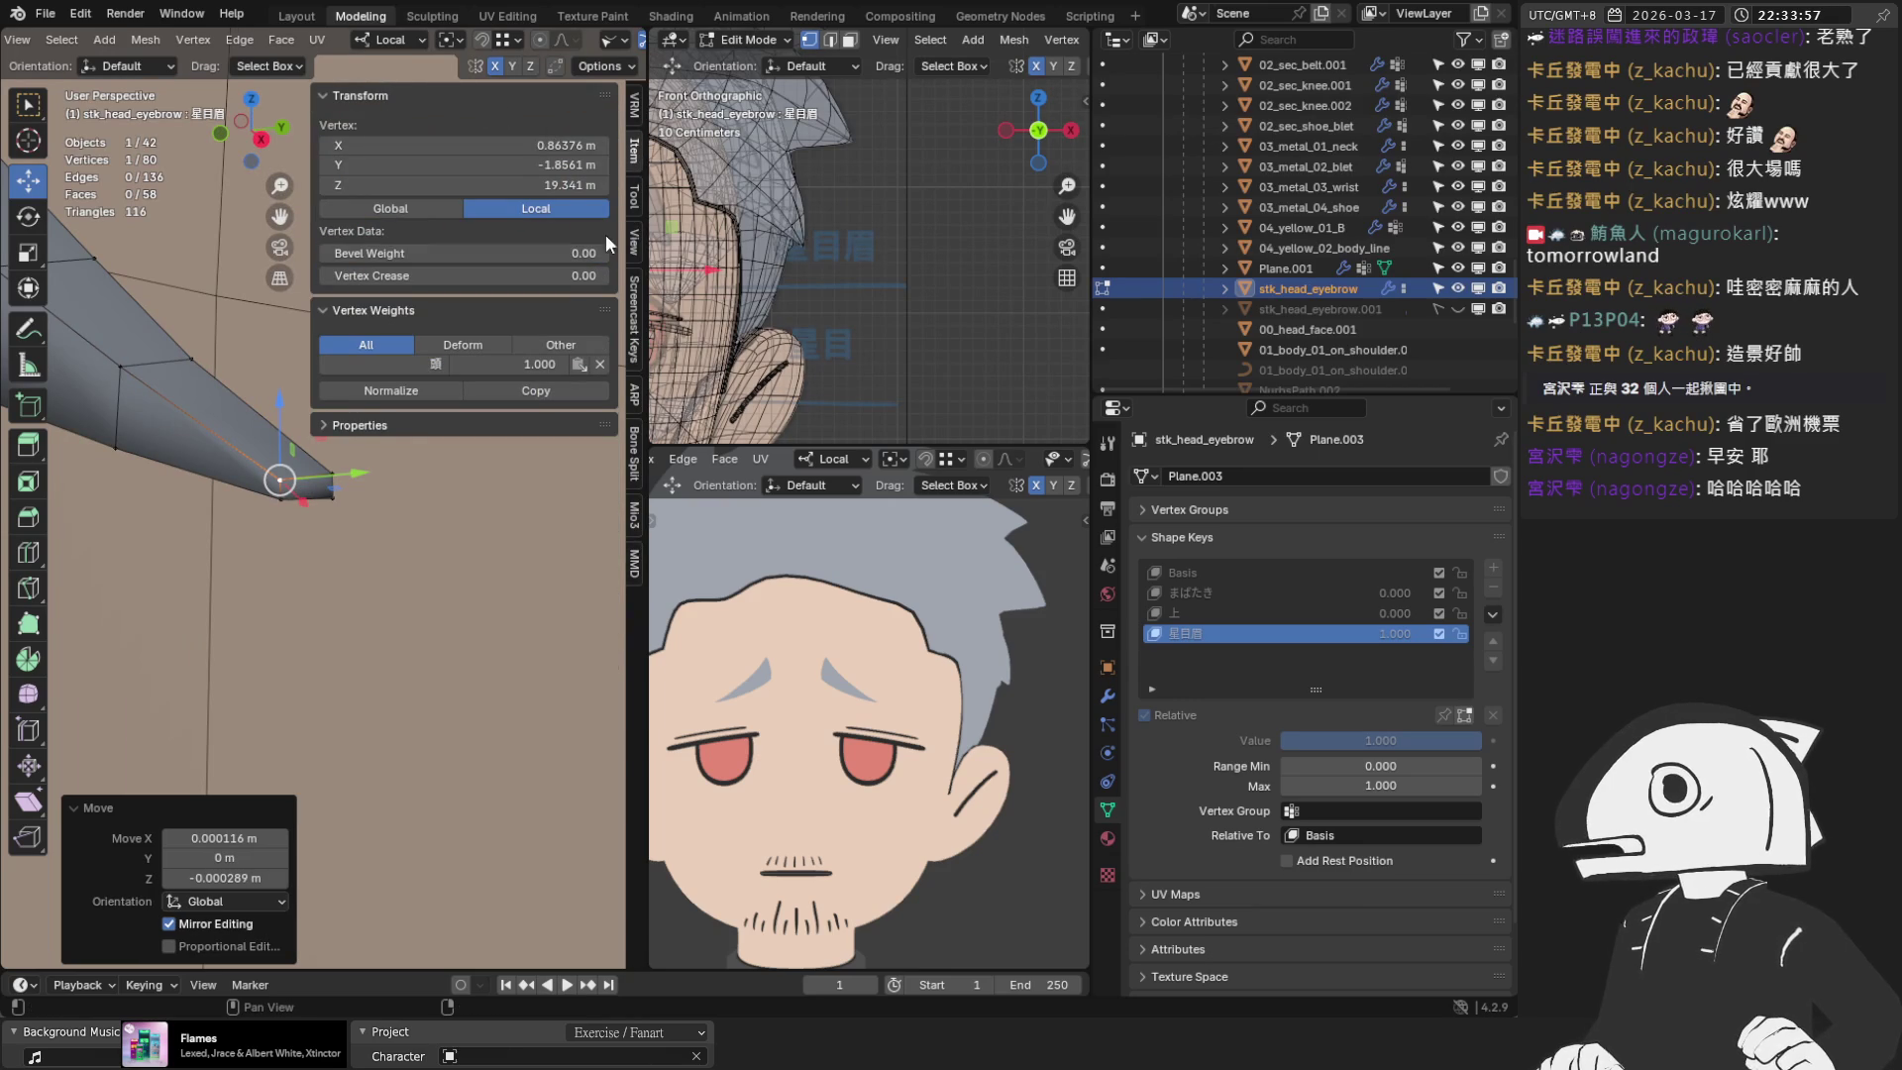
left_click(634, 194)
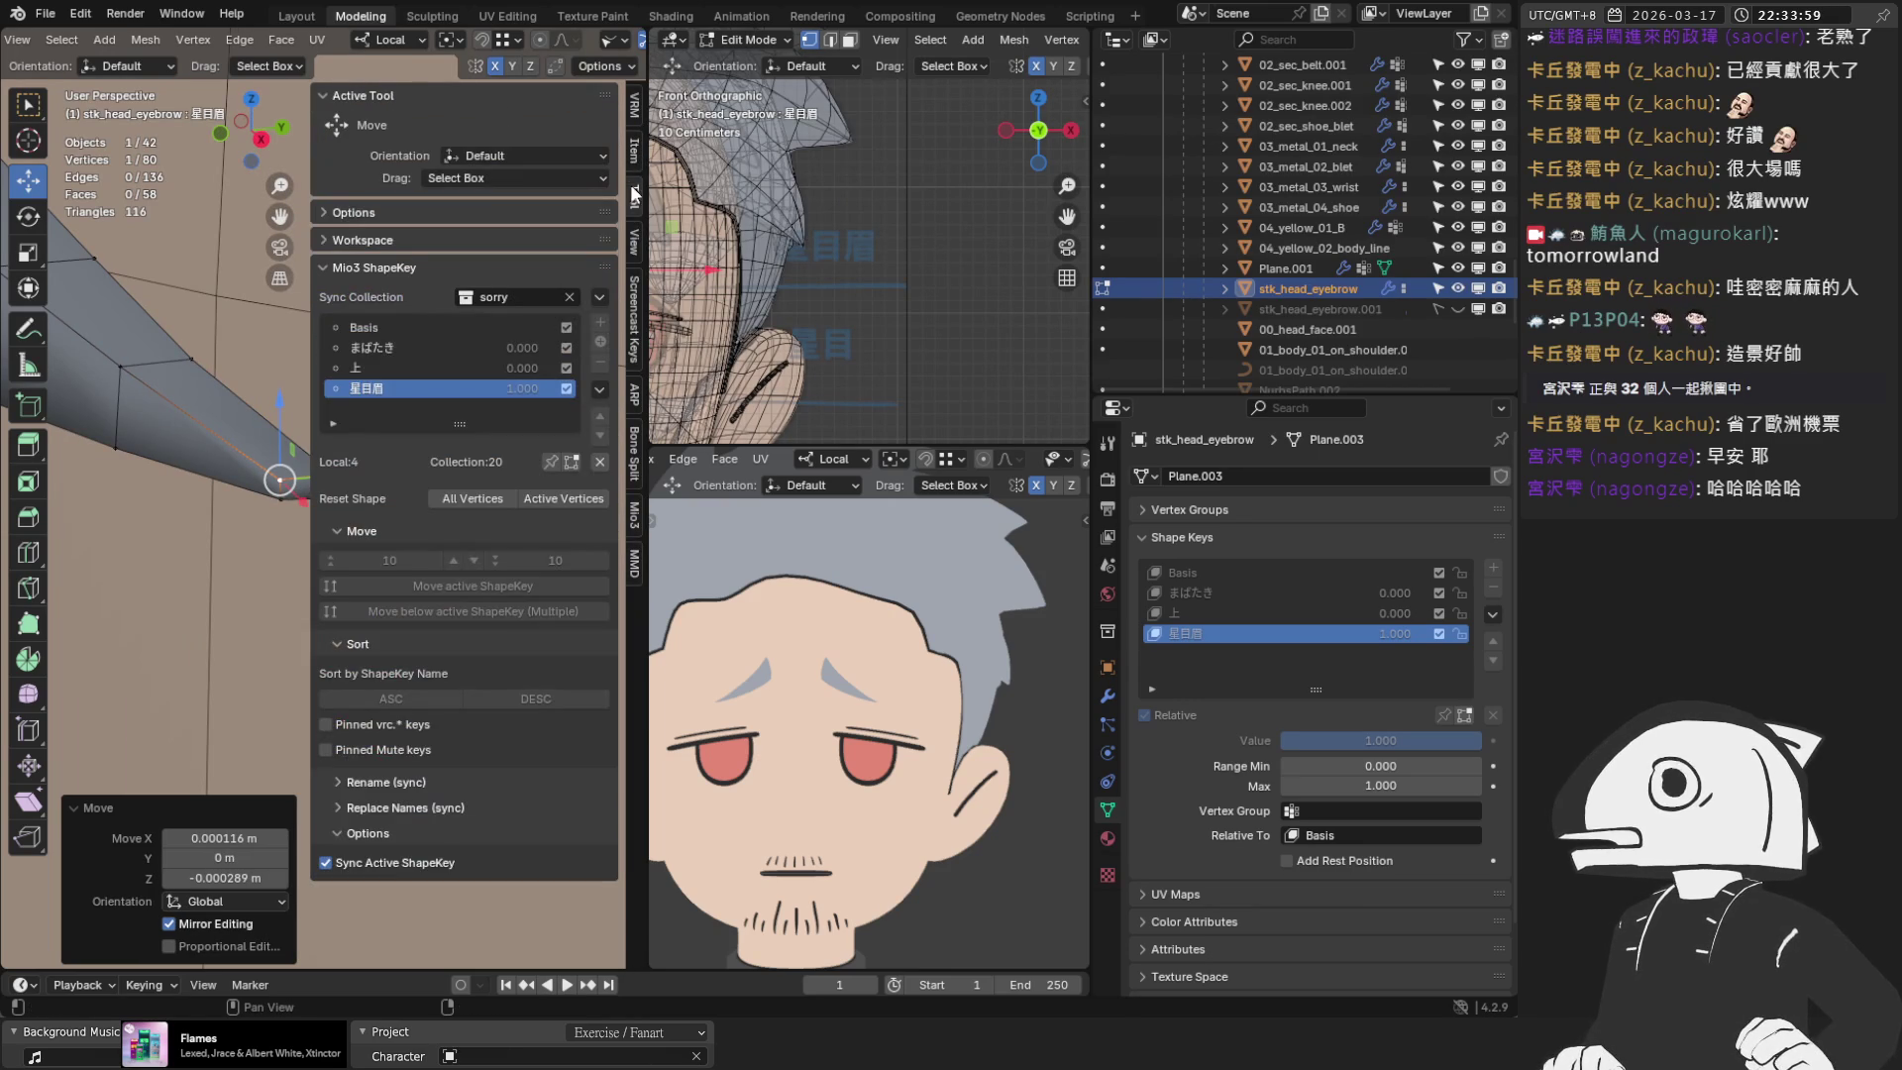
left_click(635, 317)
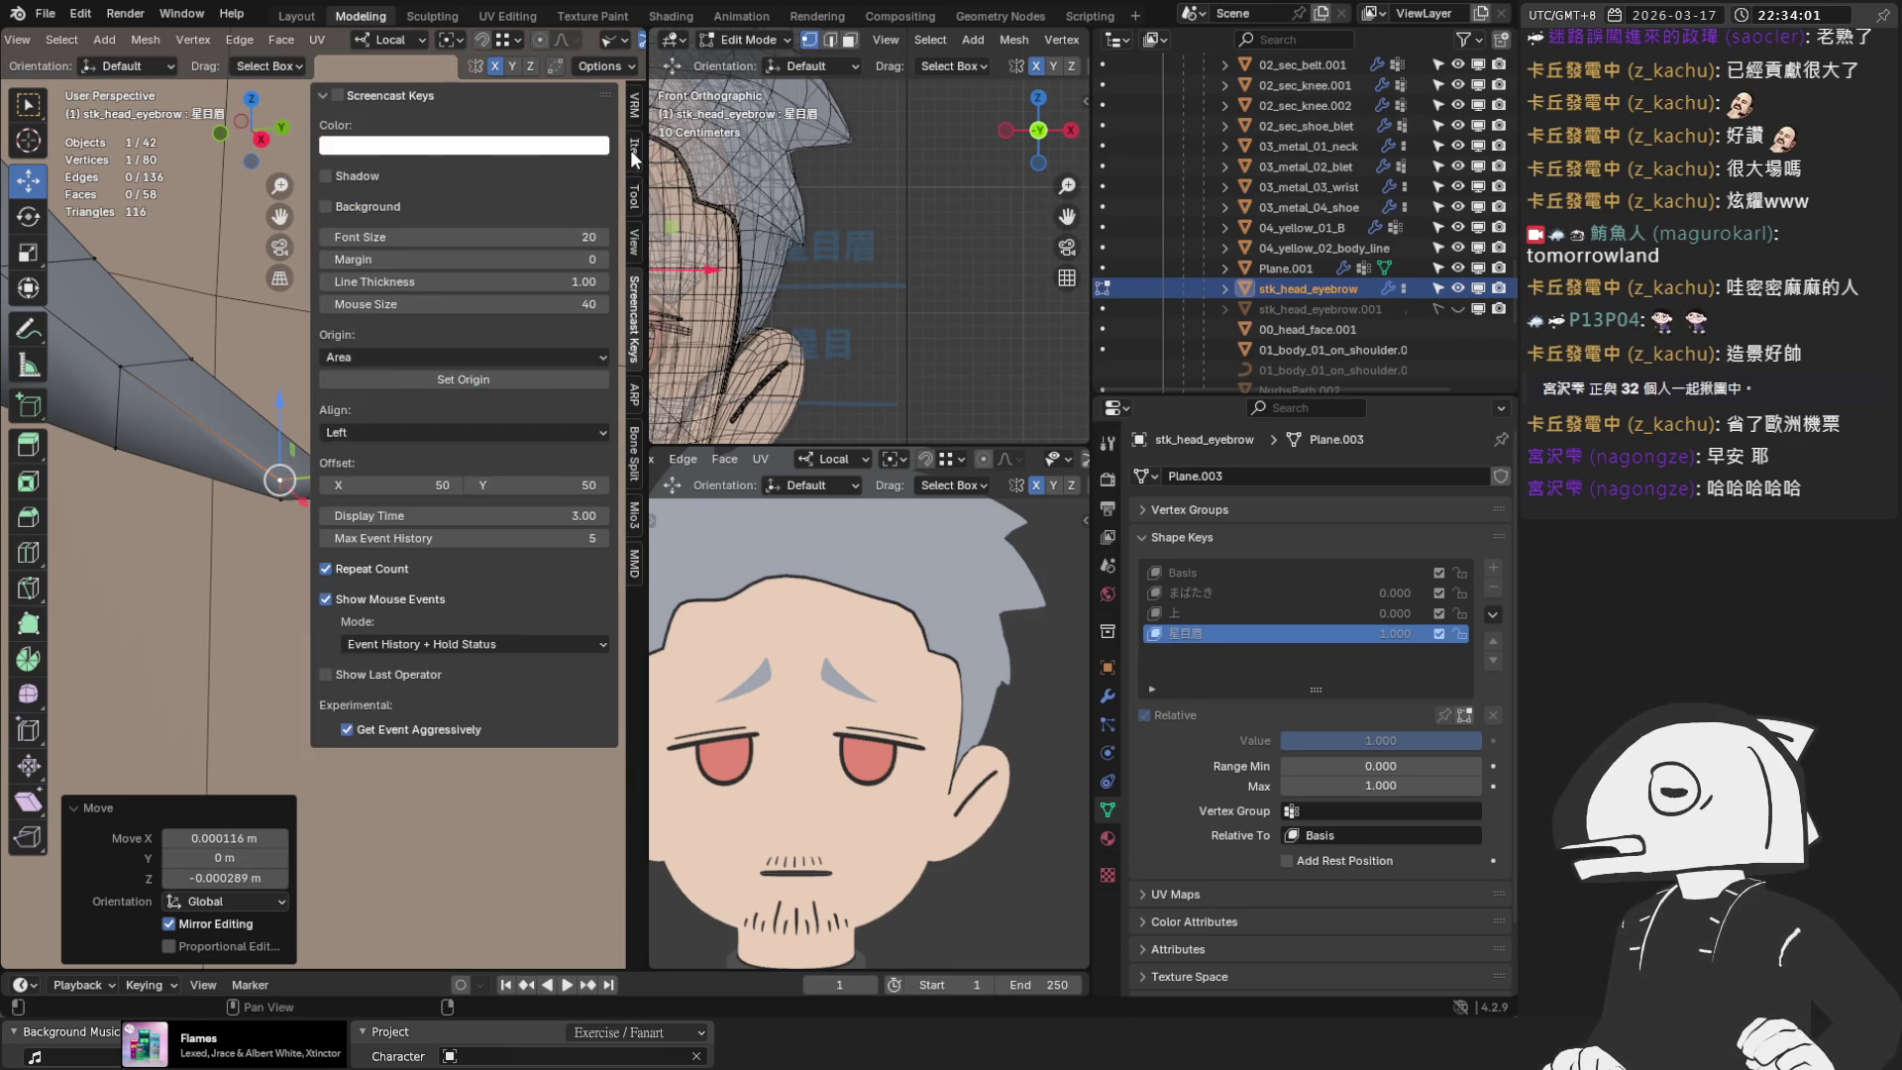
left_click(634, 147)
left_click(634, 241)
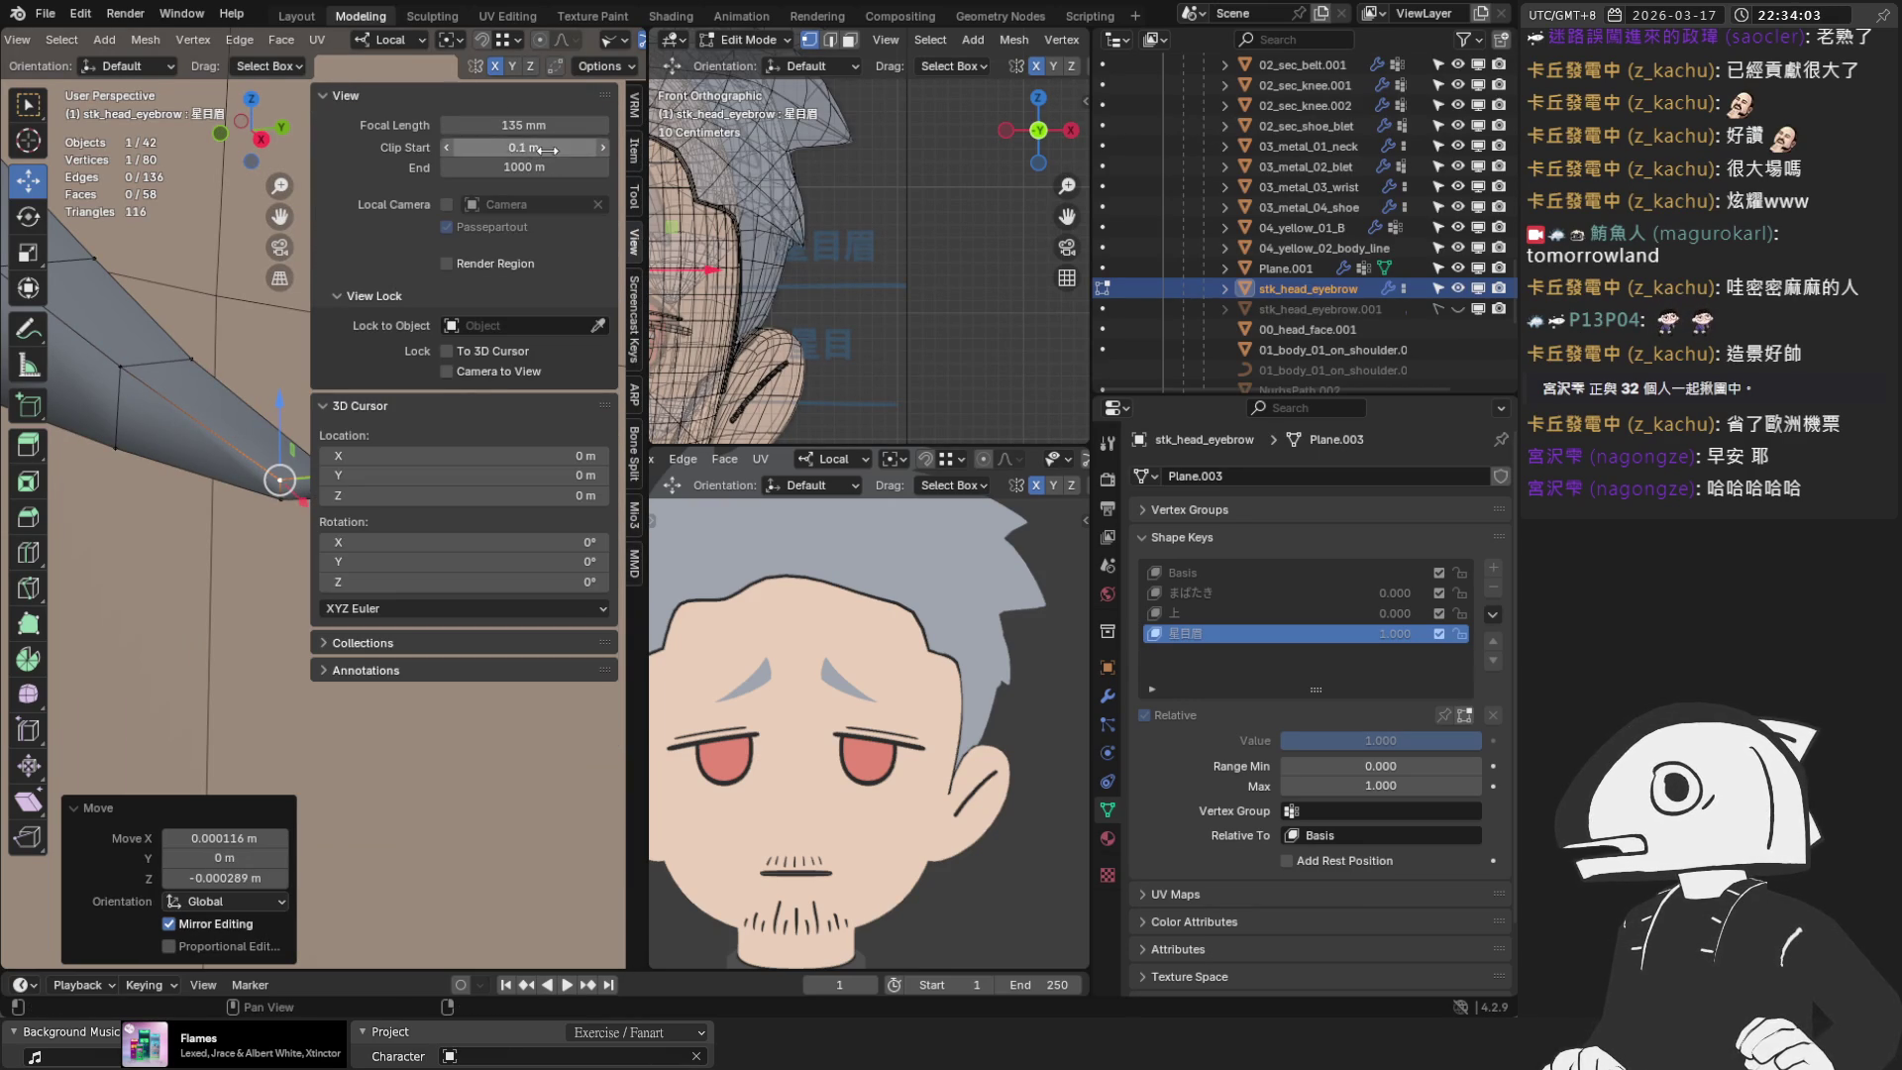
key("Escape")
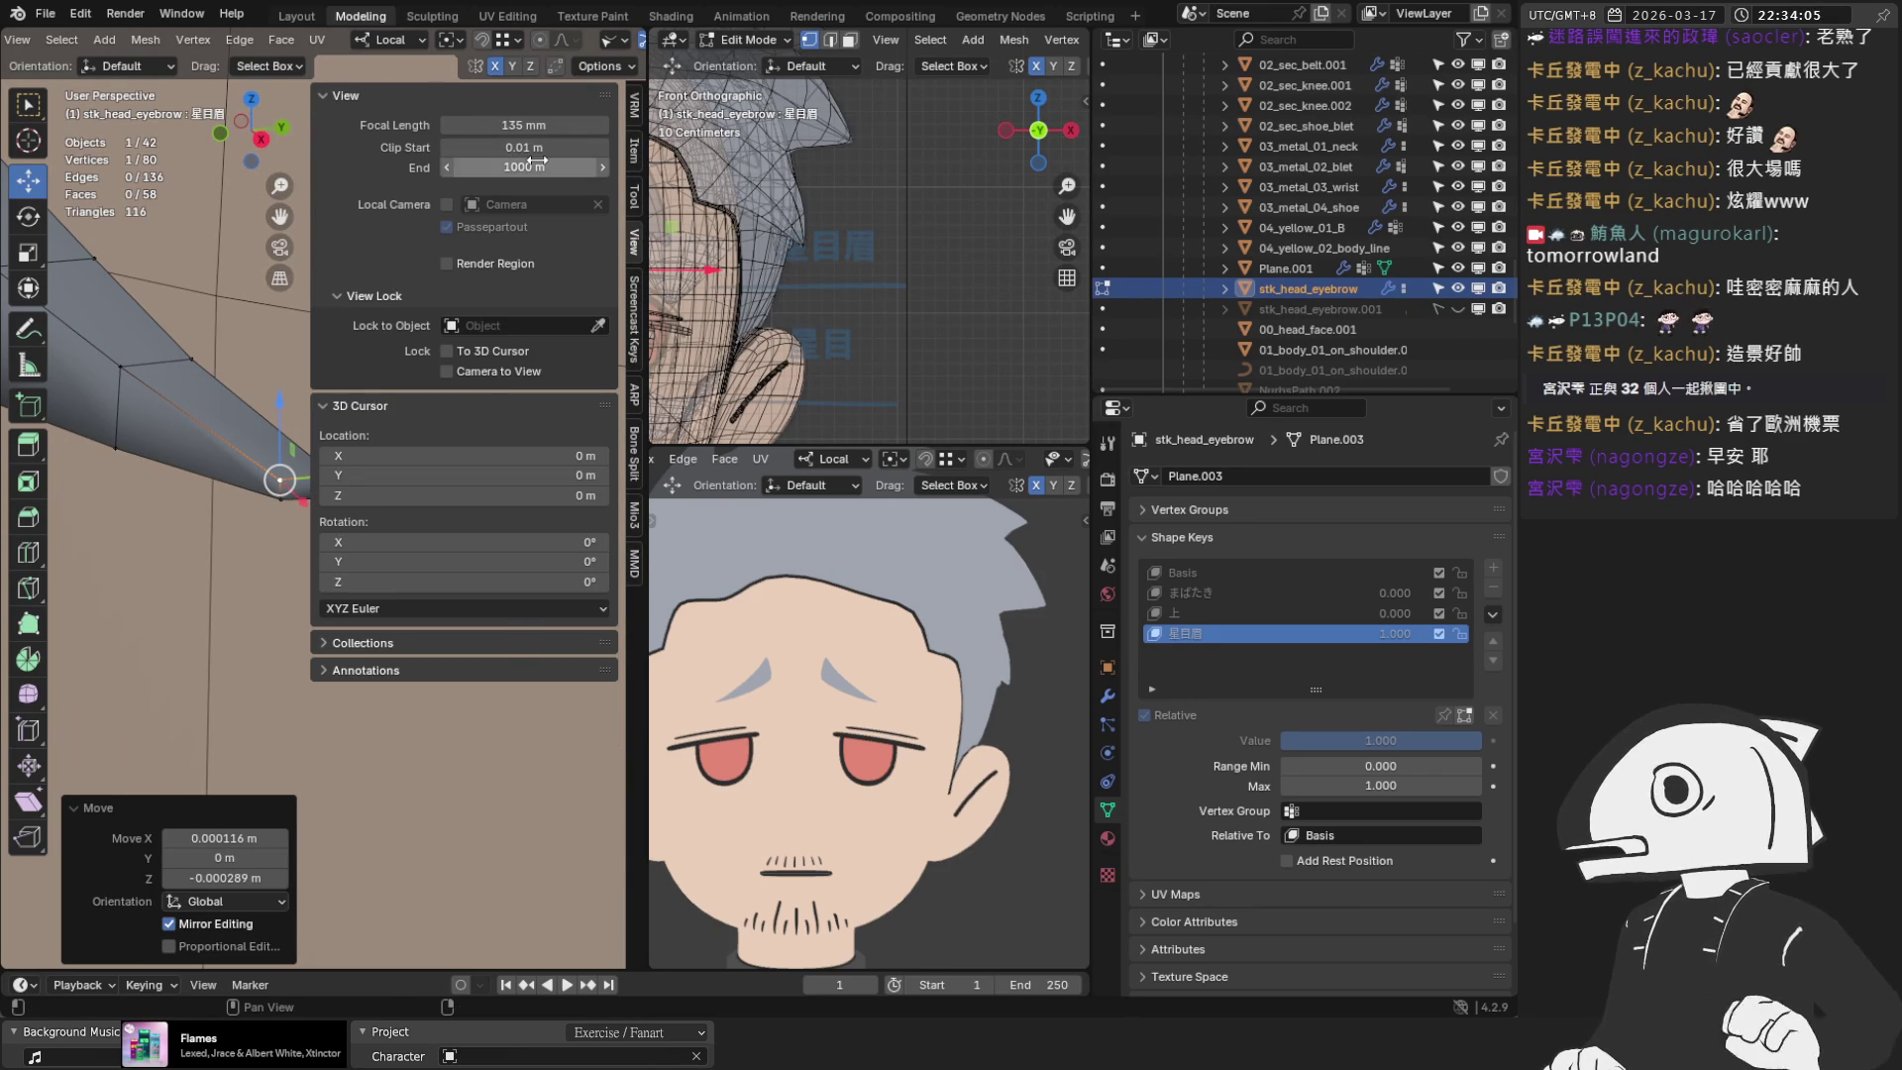
key("n")
middle_click_drag(123, 334, 218, 362)
Slide the eyebrow-tip vertices along local Y, the last pair by 0.001628 m
key("g")
key("y")
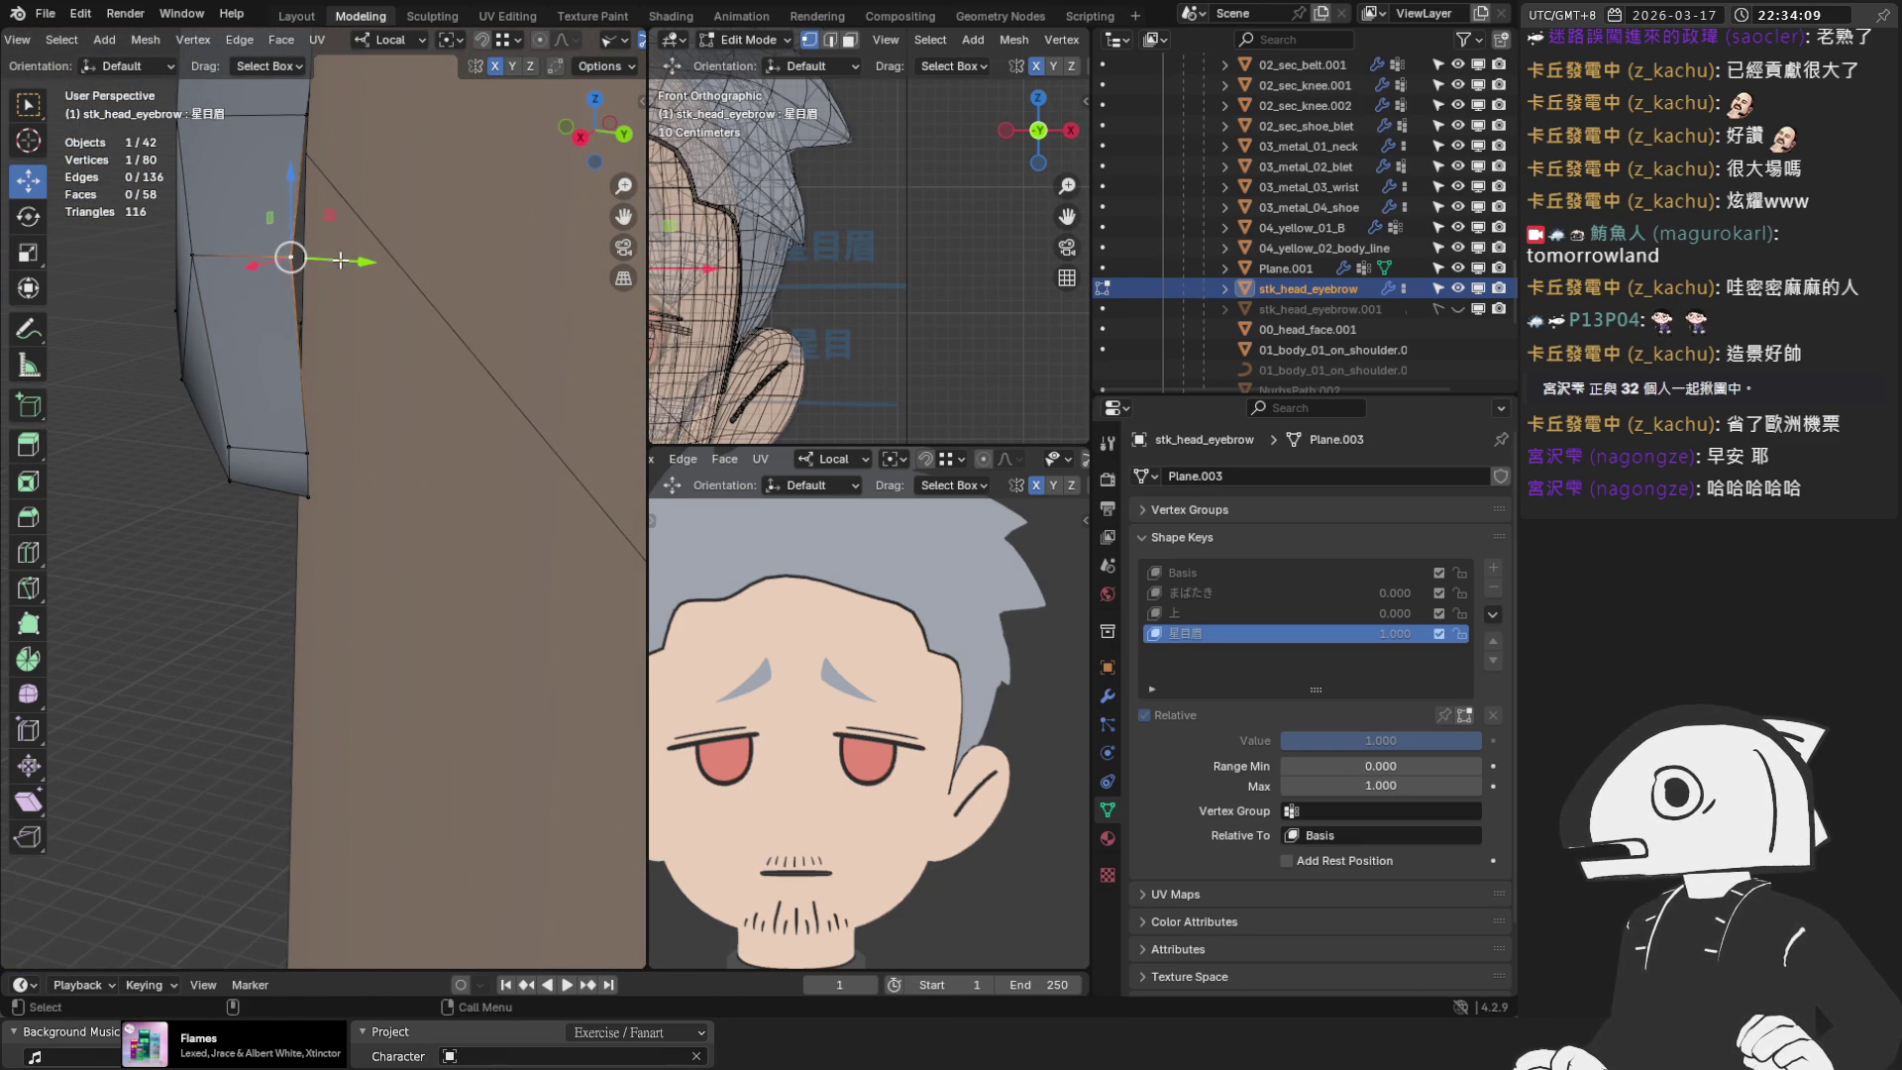
left_click(349, 262)
mouse_move(348, 262)
middle_mouse_down()
mouse_move(396, 332)
mouse_move(386, 496)
mouse_move(479, 459)
mouse_move(373, 331)
mouse_move(384, 294)
mouse_move(297, 425)
middle_mouse_up()
left_click(319, 445, "shift")
key("g")
key("y")
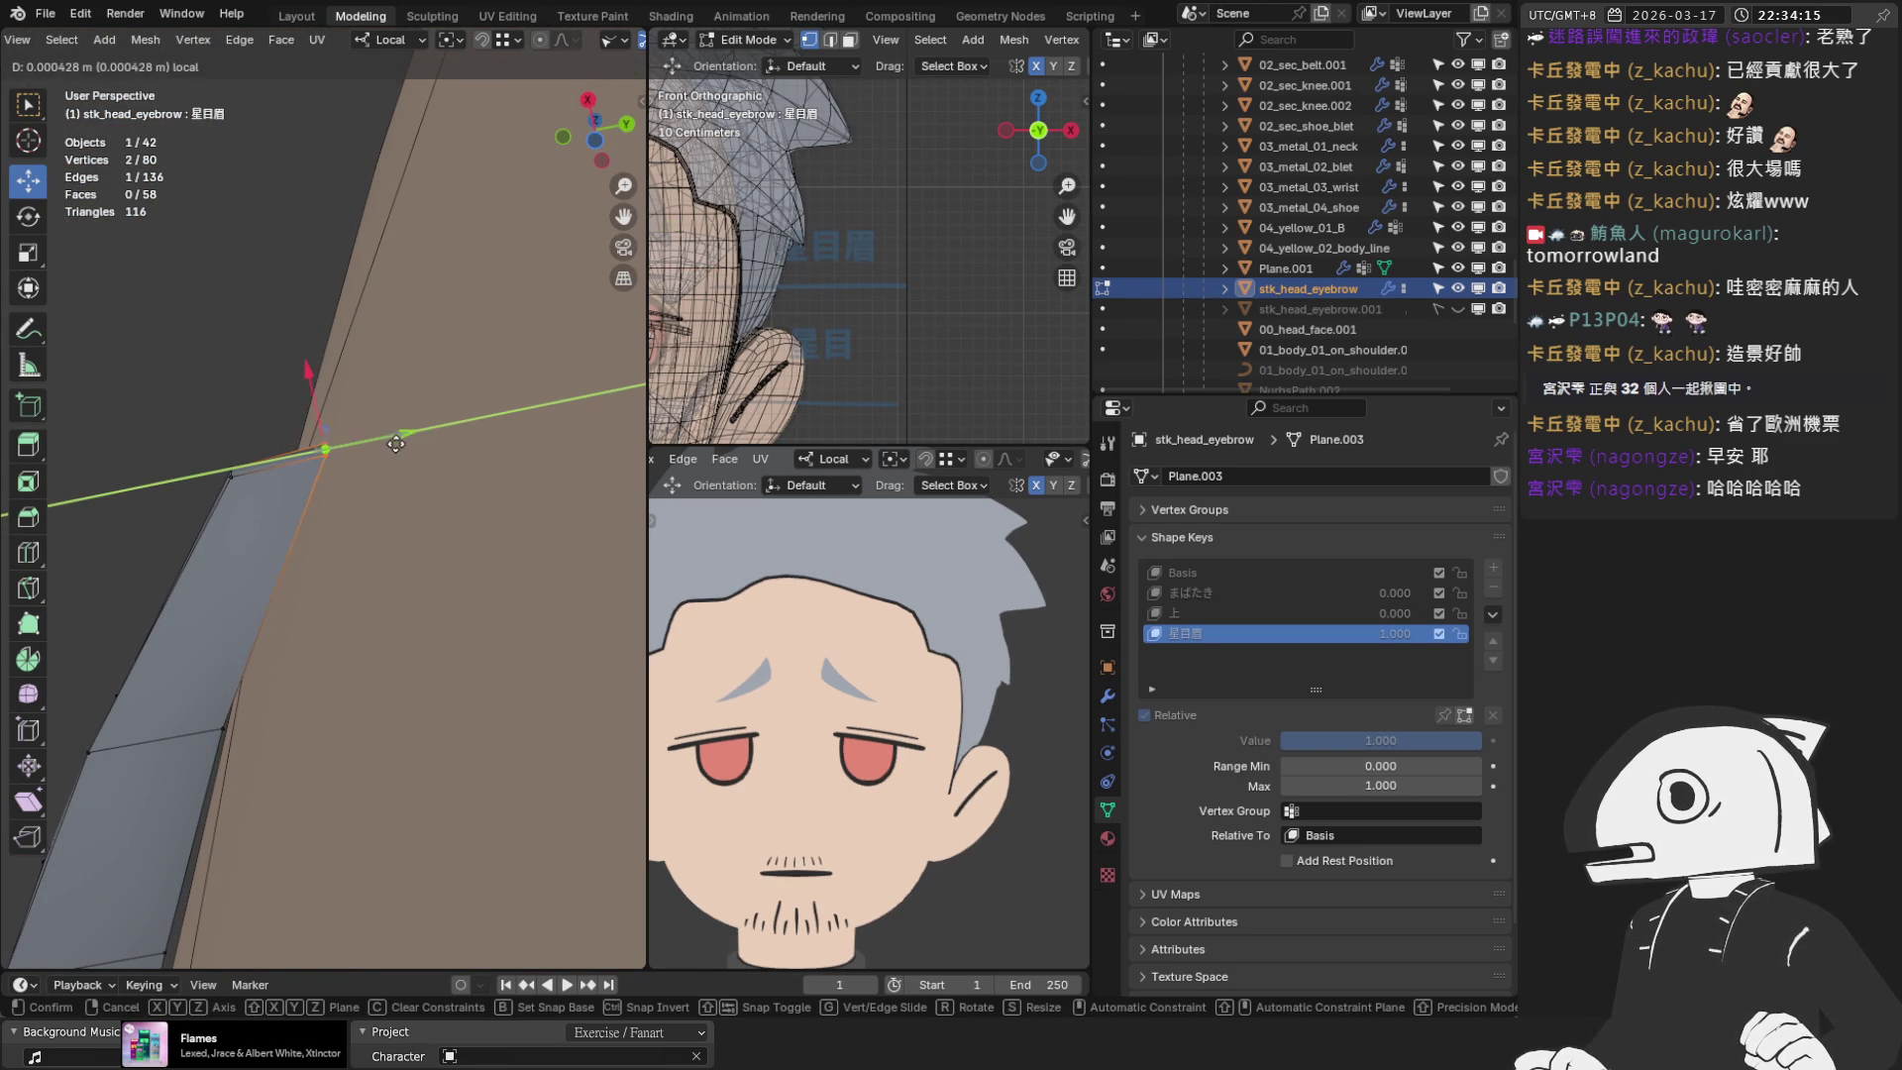
left_click(397, 456)
middle_click_drag(396, 455, 359, 471)
key("g")
key("y")
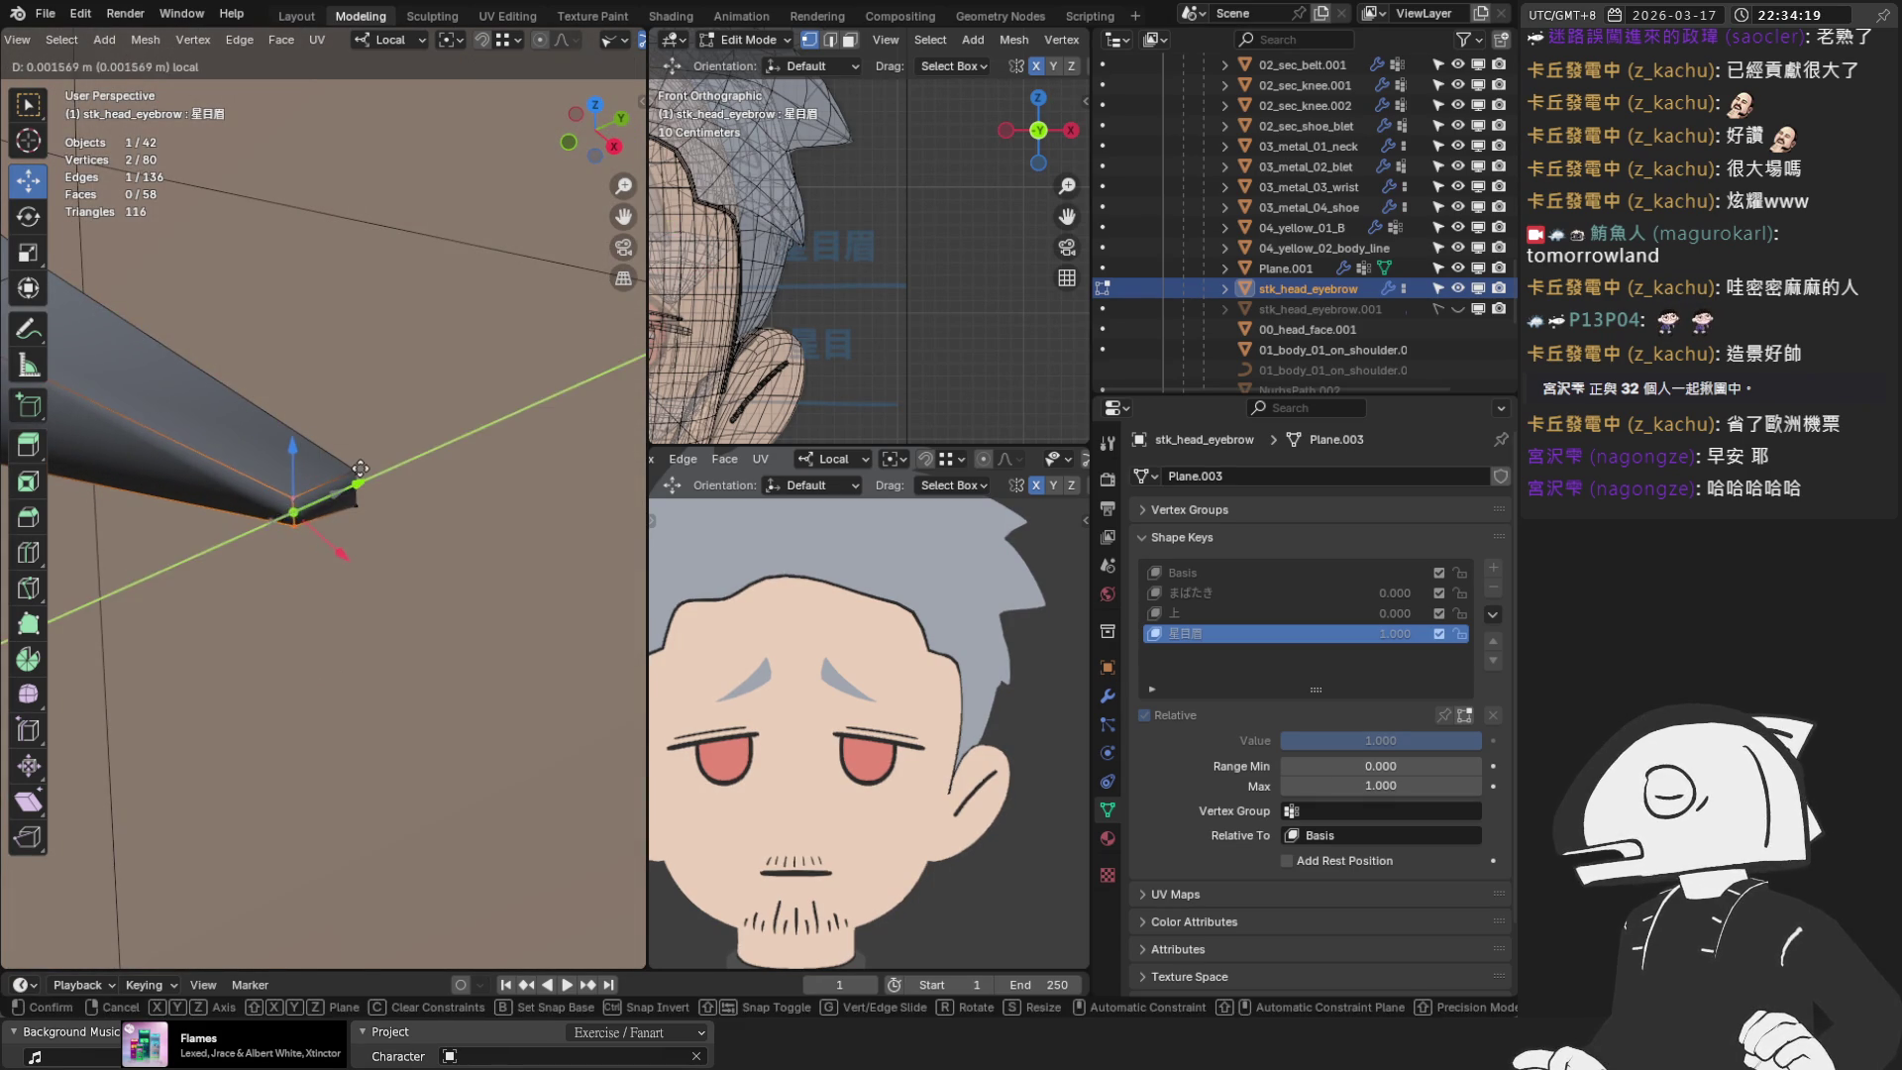
left_click(327, 495)
In front view, shift the four tip vertices and another edge group along Z
key("KP_1")
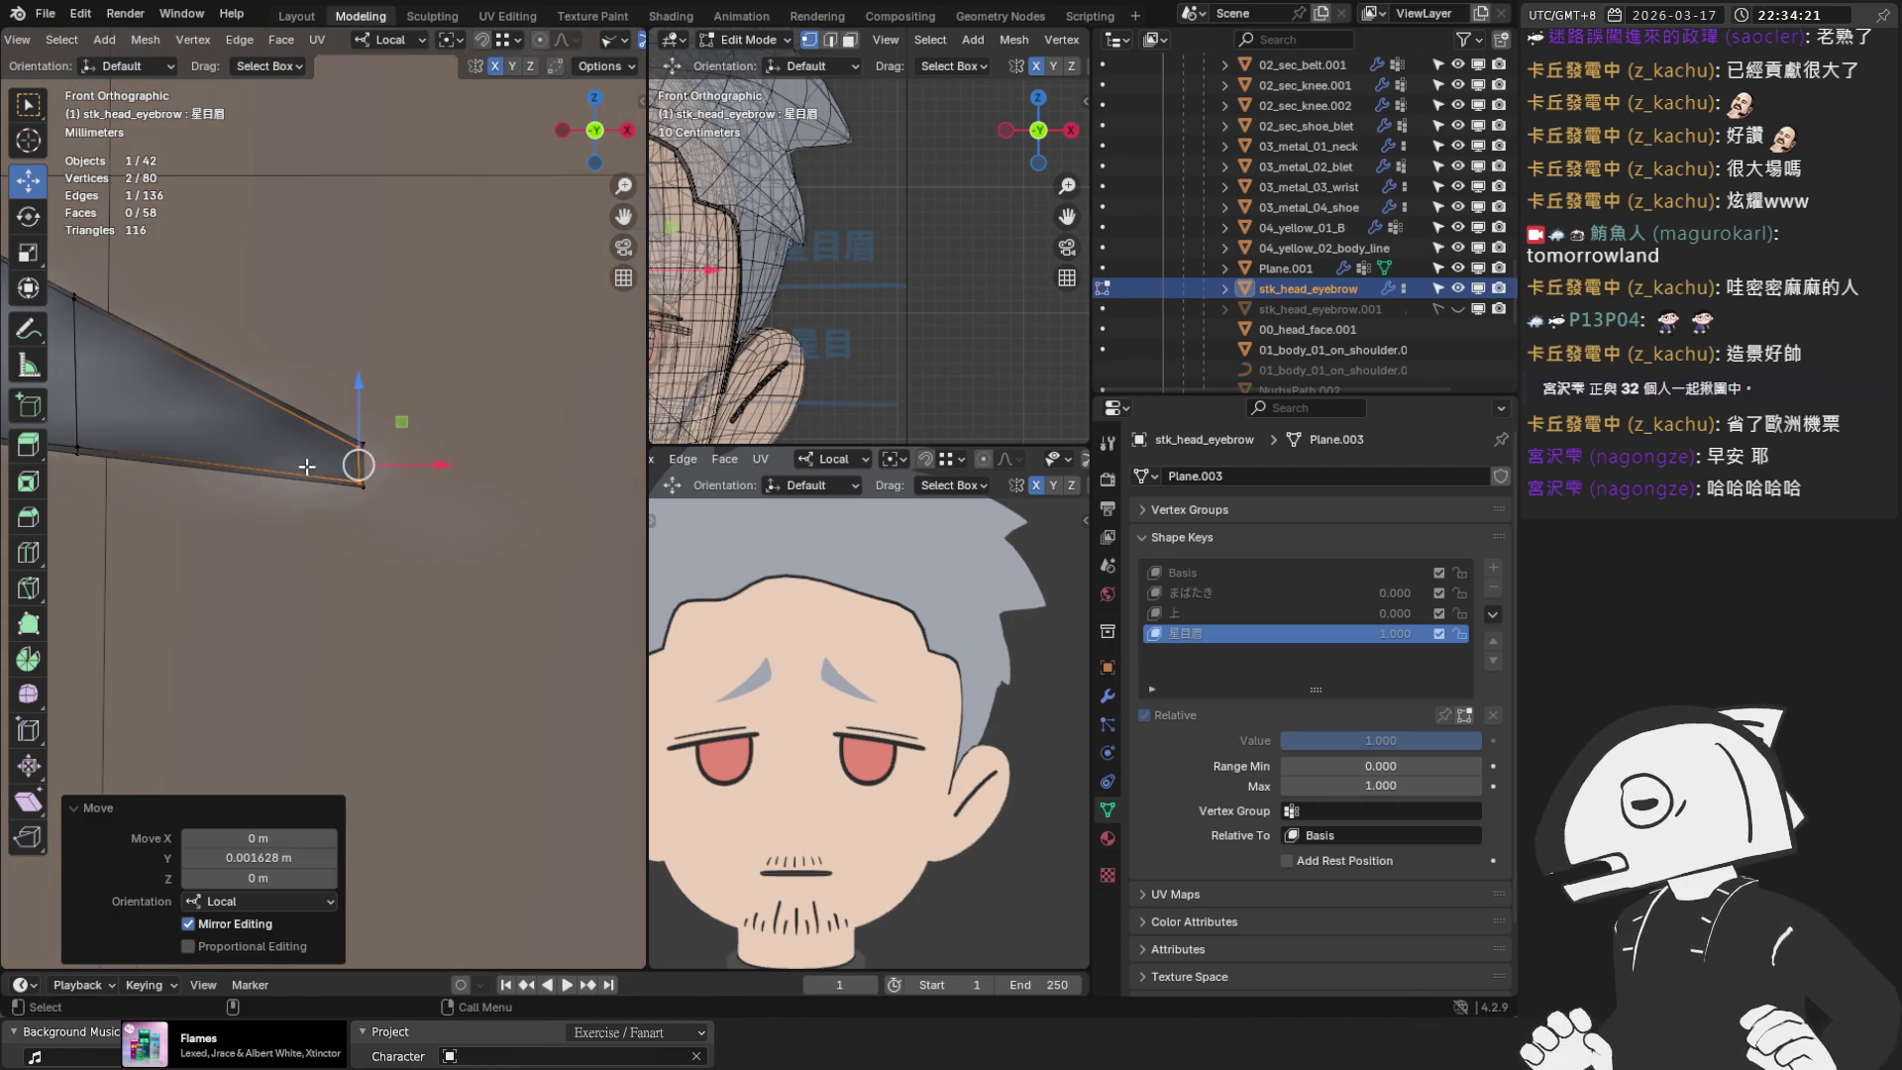
scroll(278, 329, "down", 5)
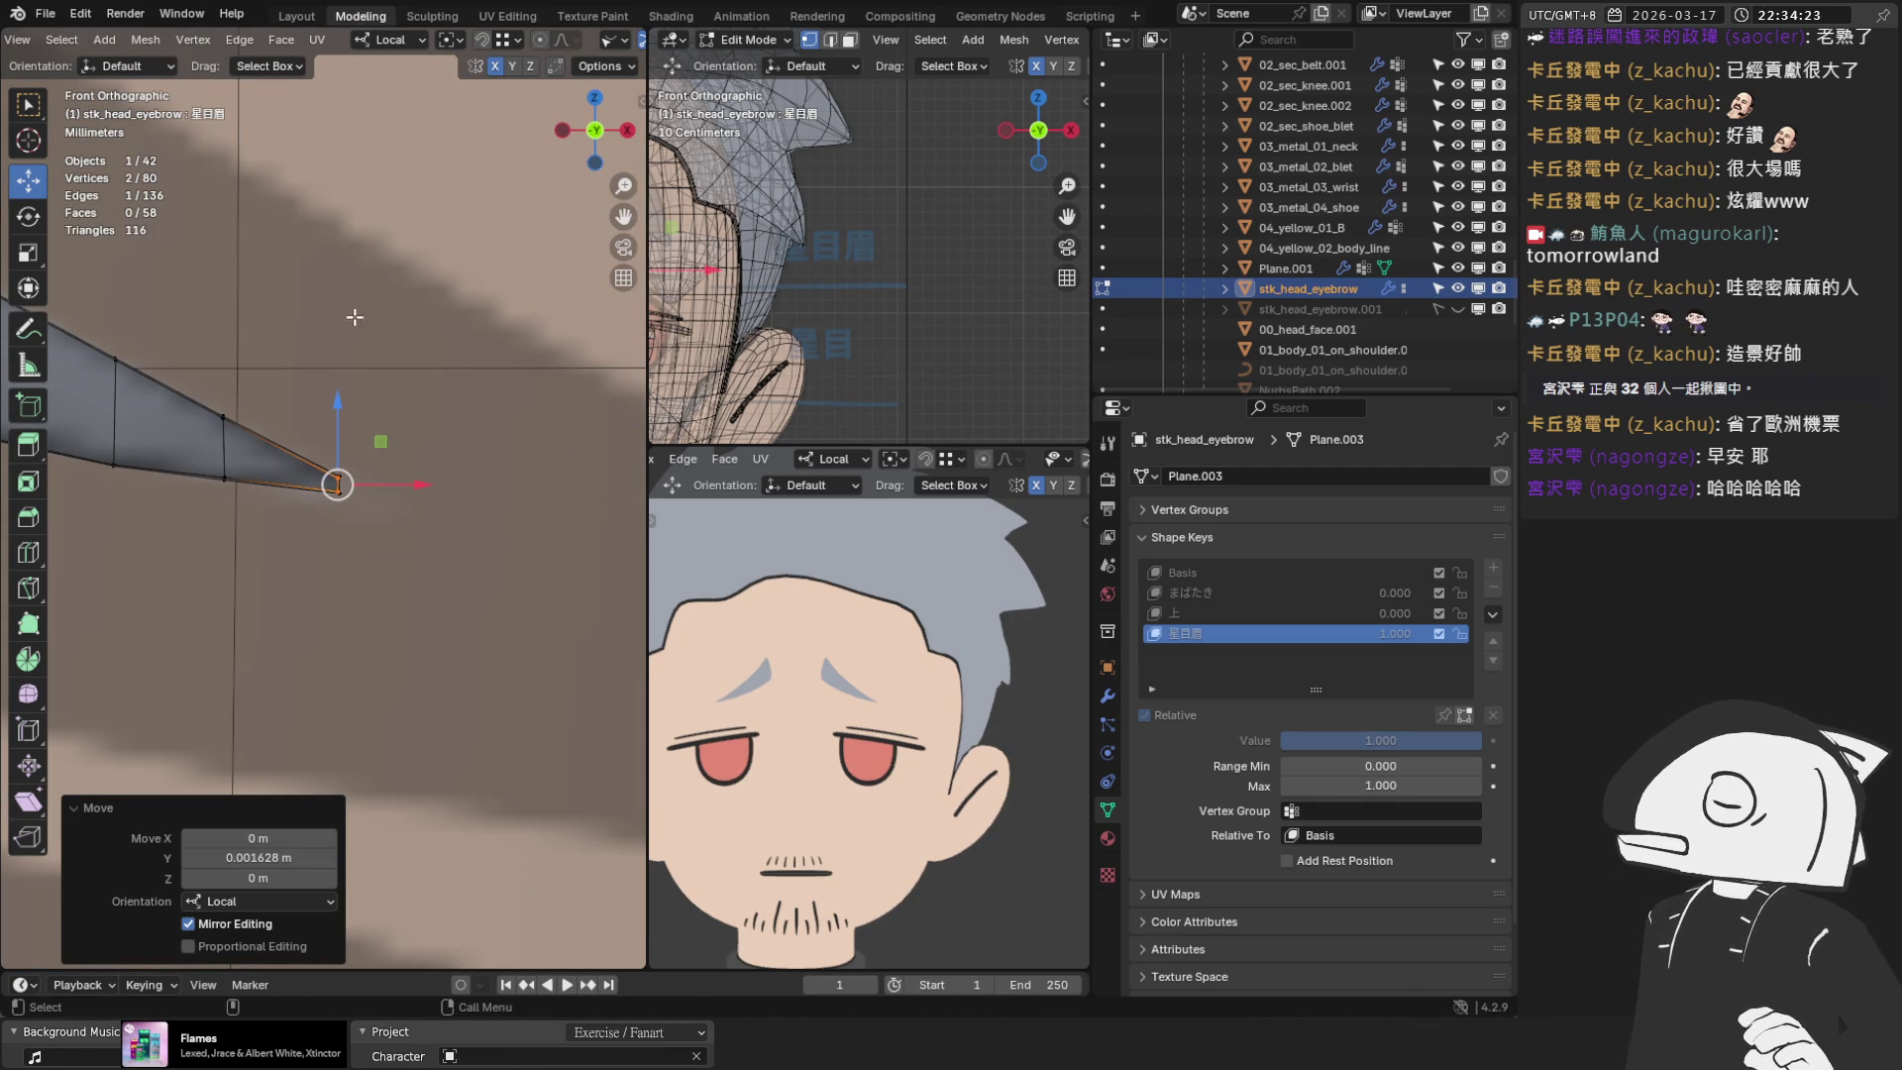
scroll(428, 347, "down", 1)
left_click_drag(427, 563, 310, 398)
key("g")
key("z")
left_click(317, 411)
left_click_drag(122, 333, 187, 549)
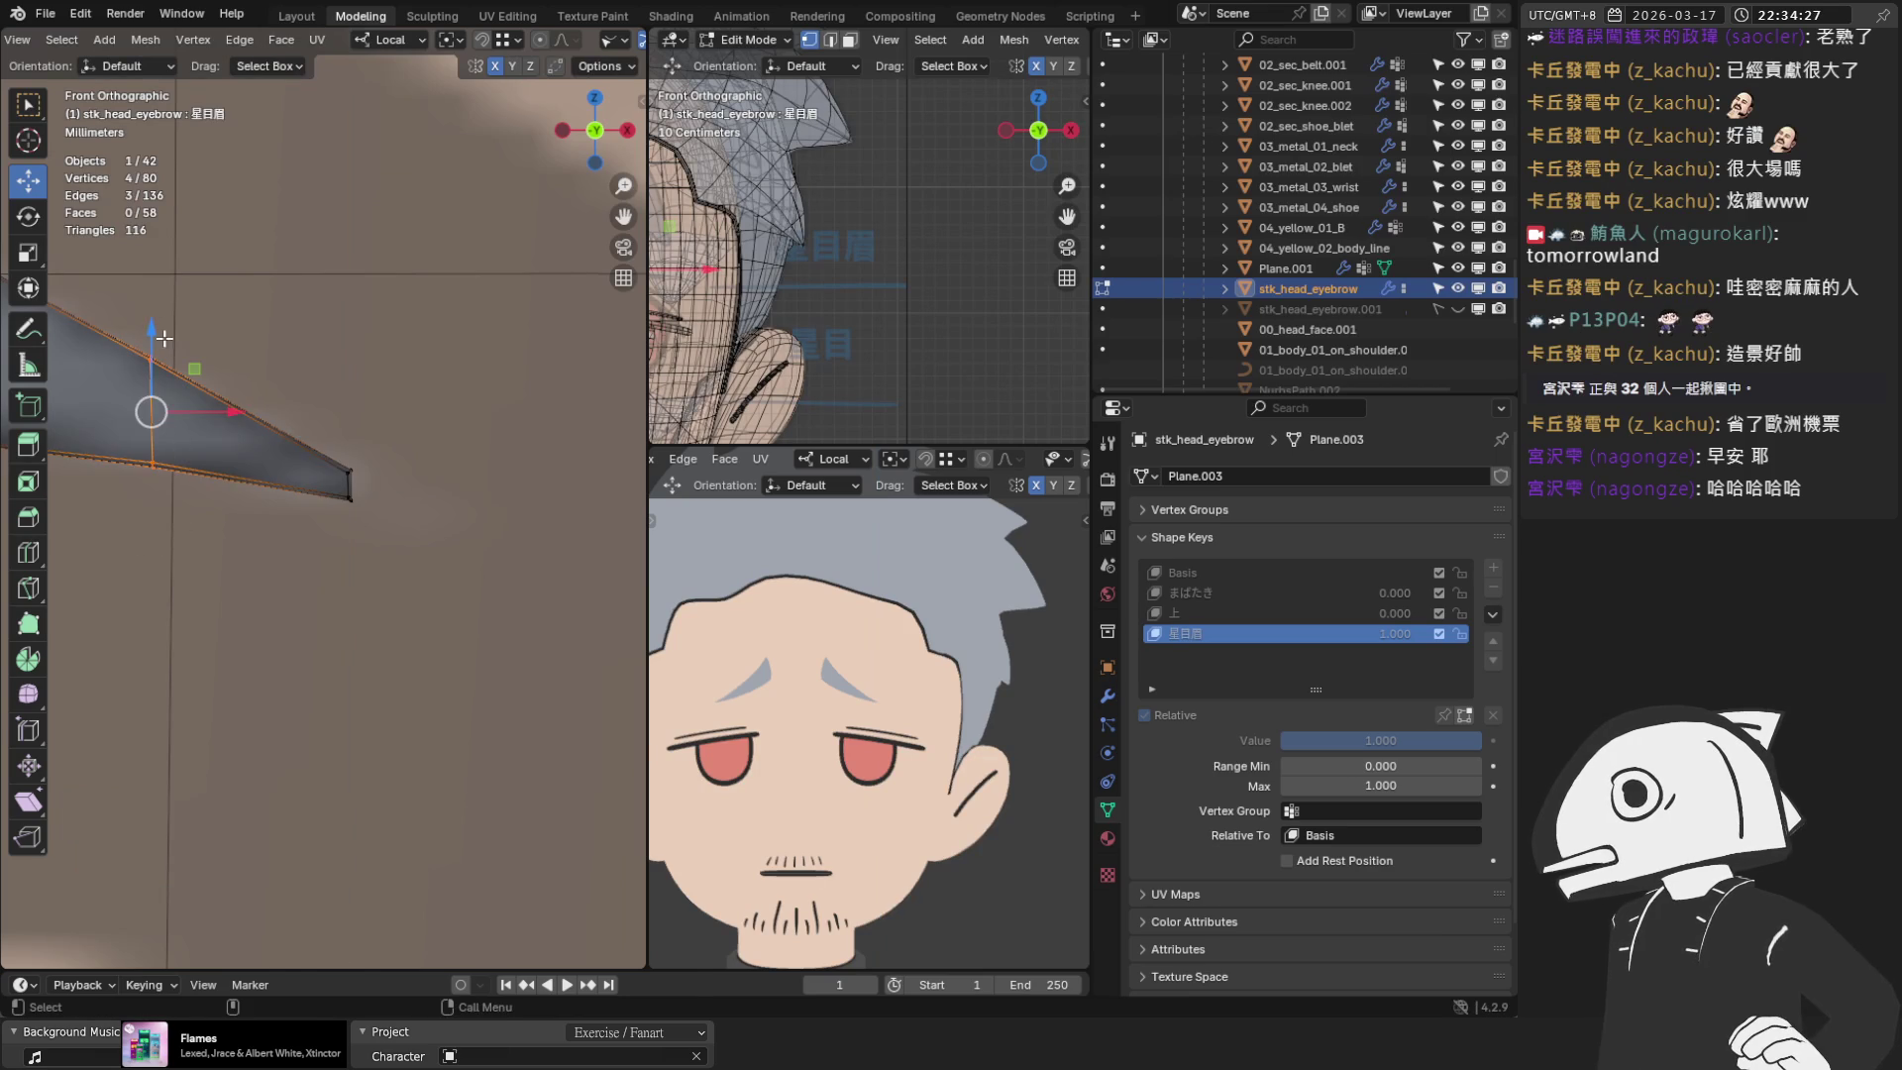
key("g")
key("z")
left_click(245, 375)
Move a single strip vertex 0.002937 m along local Y, then check it from the front
scroll(245, 374, "down", 2)
middle_click_drag(244, 375, 479, 473, "shift")
mouse_move(191, 359)
middle_mouse_down()
mouse_move(425, 476)
mouse_move(402, 433)
mouse_move(424, 476)
mouse_move(412, 386)
mouse_move(351, 272)
middle_mouse_up()
left_click(414, 396)
key("g")
key("y")
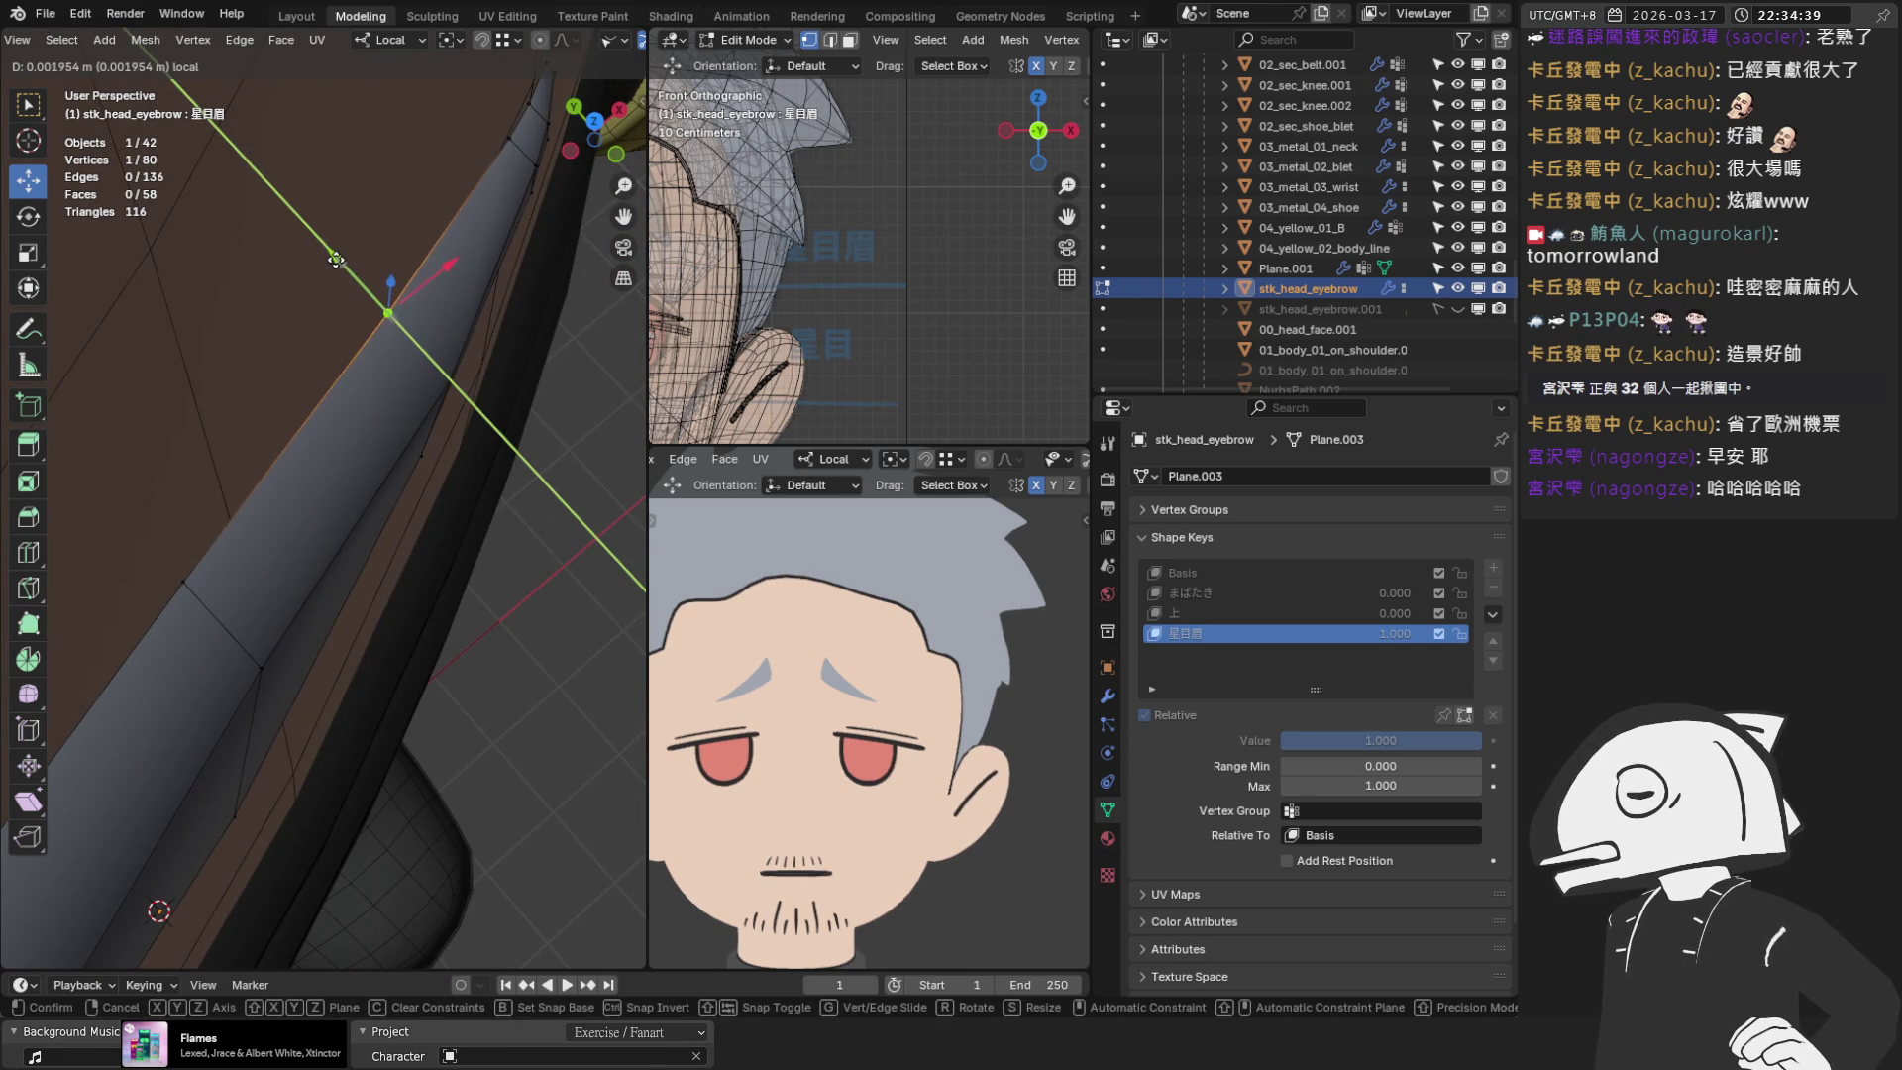
left_click(335, 266)
mouse_move(451, 386)
middle_mouse_down()
mouse_move(391, 317)
mouse_move(393, 371)
mouse_move(428, 389)
middle_mouse_up()
key("KP_1")
Reposition the selected eyebrow vertex and the upper vertex above it onto the sketch
scroll(485, 540, "up", 3)
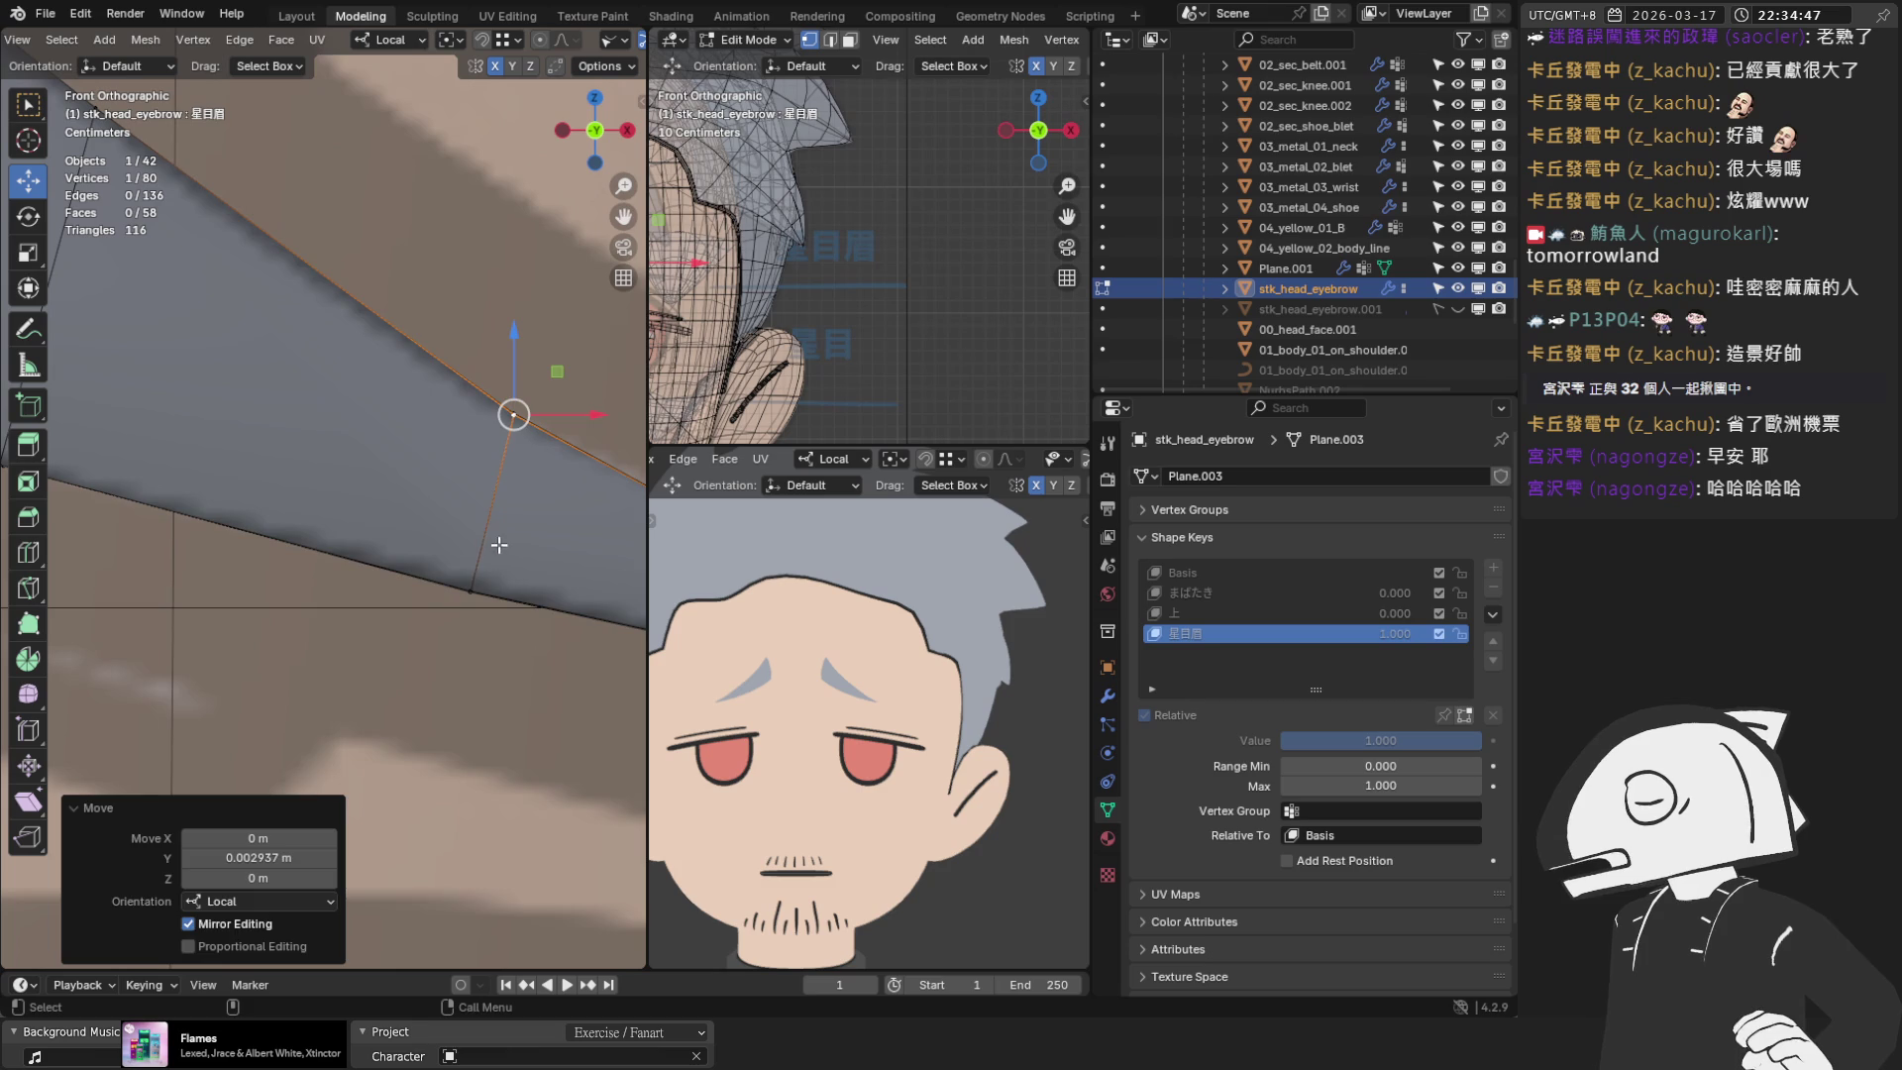
mouse_move(485, 540)
middle_mouse_down("shift")
mouse_move(297, 476)
mouse_move(281, 530)
middle_mouse_up("shift")
scroll(280, 530, "up", 1)
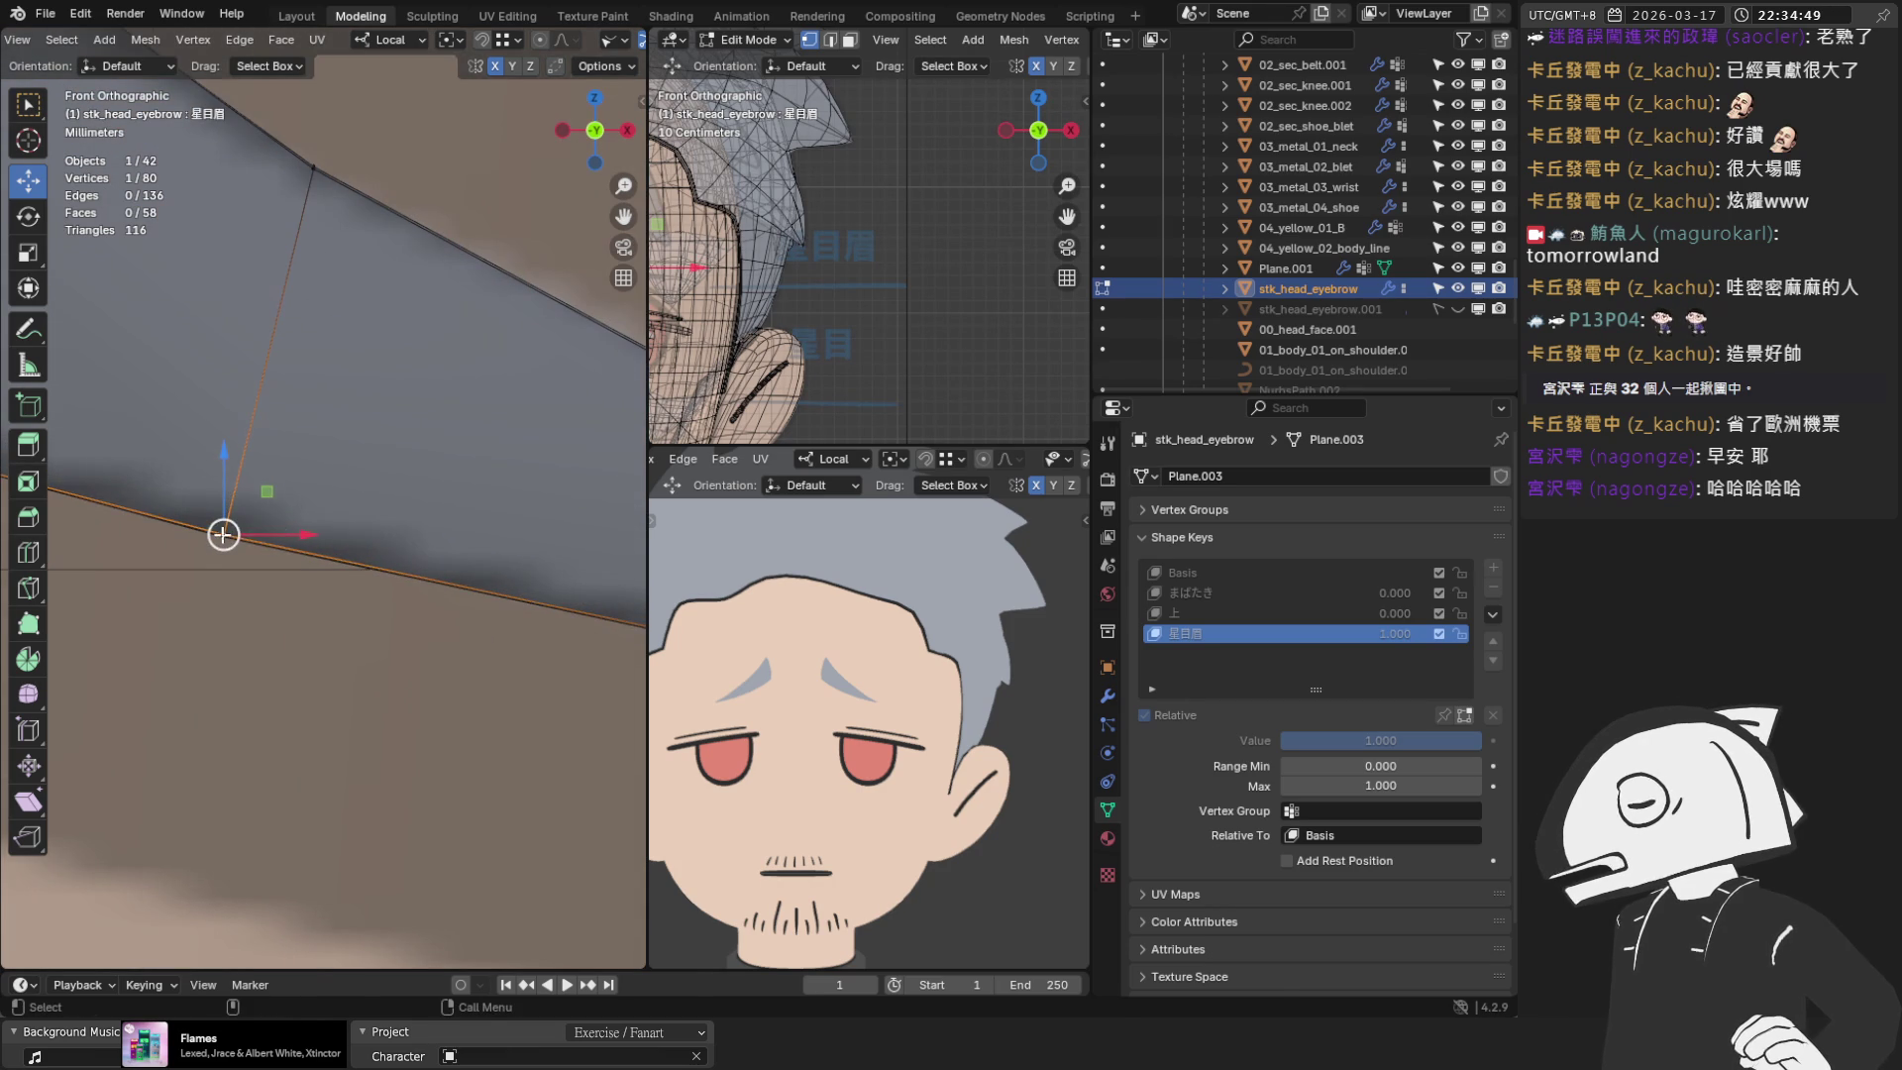
key("g")
left_click(225, 527)
left_click(309, 173)
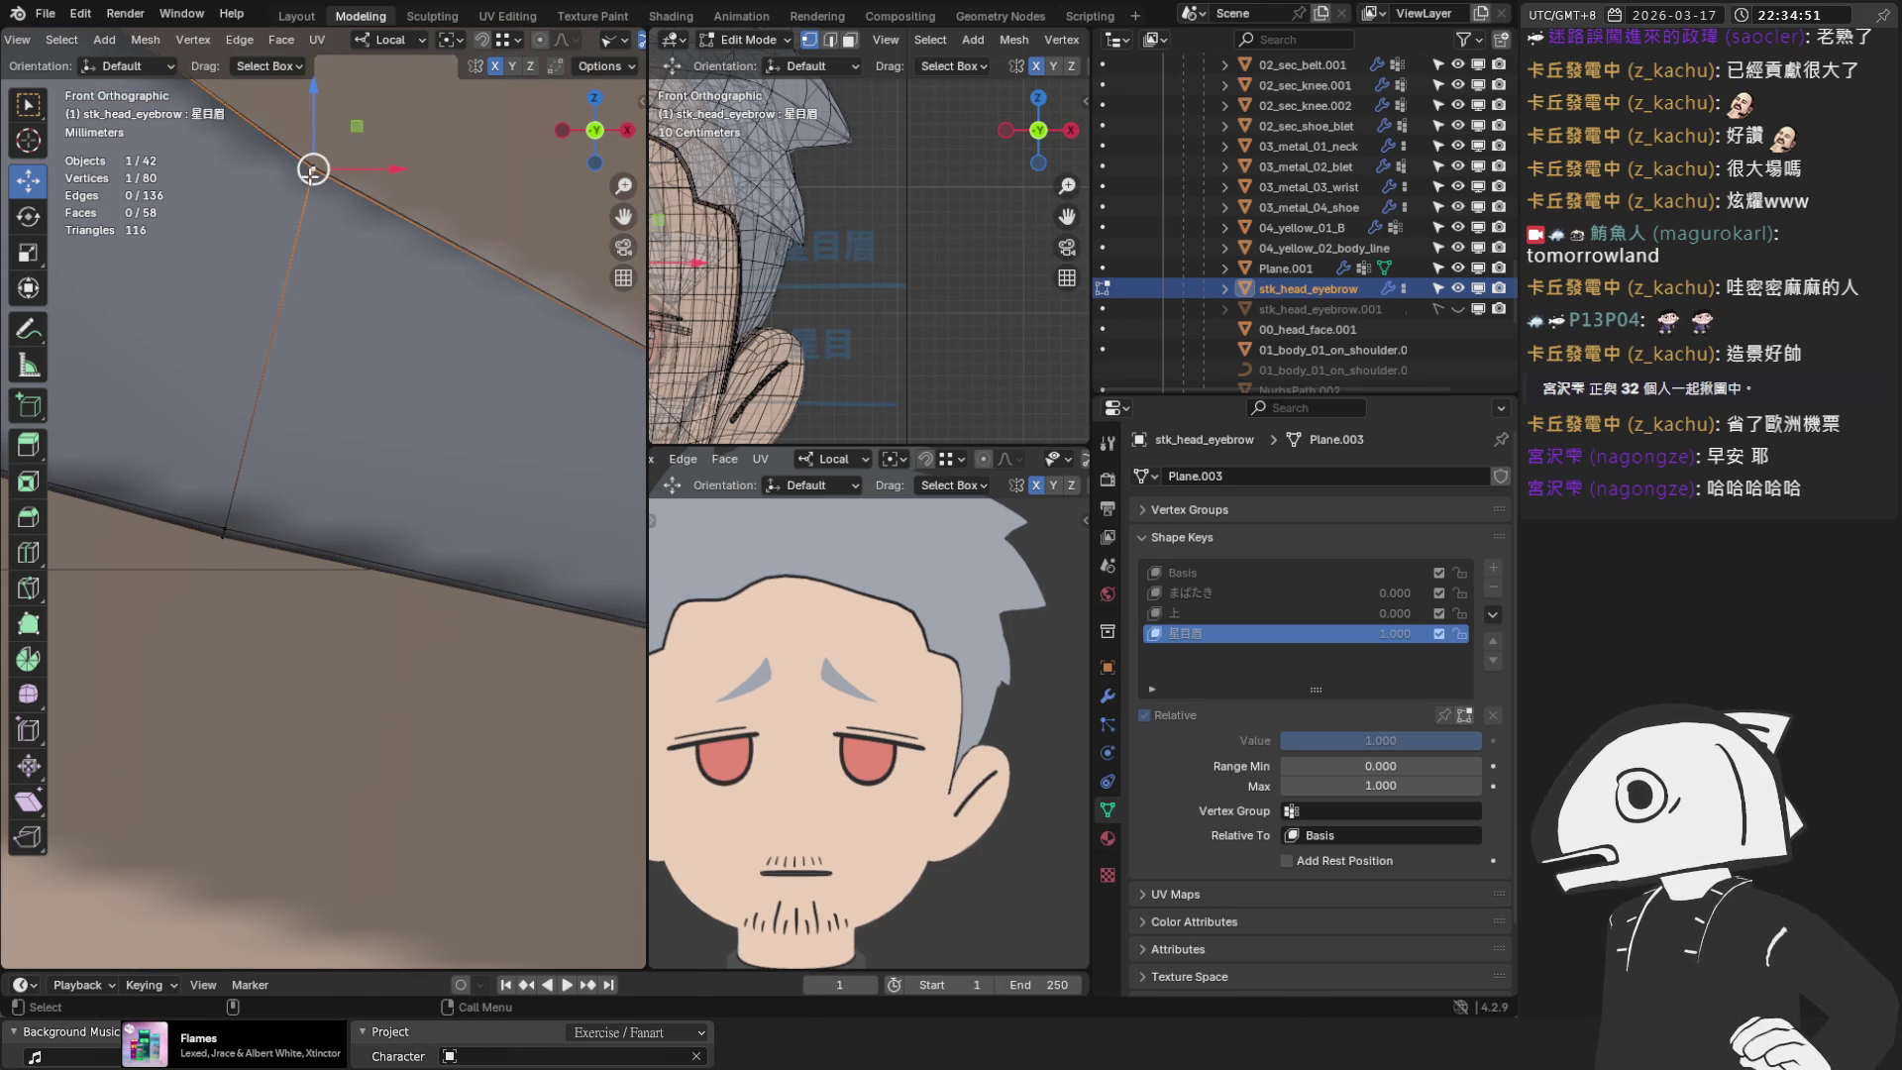
key("g")
left_click(305, 182)
scroll(275, 270, "down", 5)
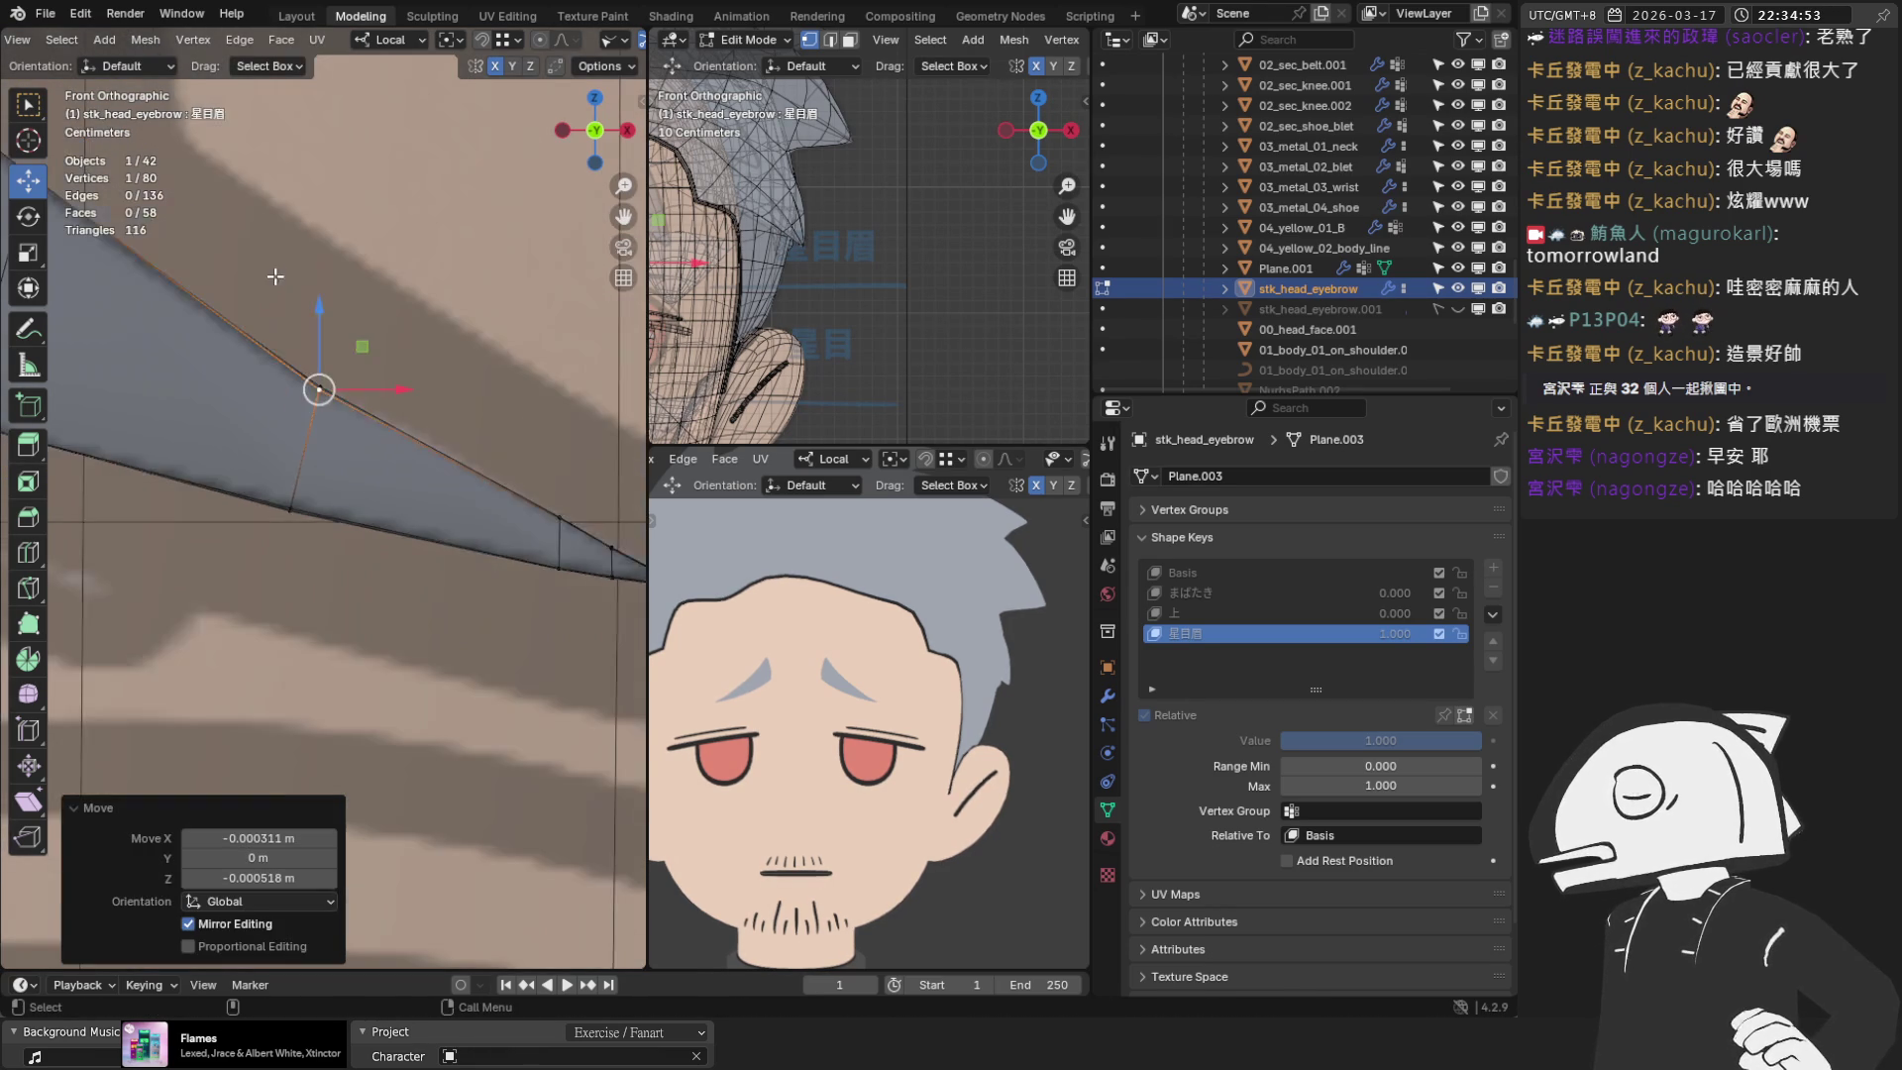
scroll(190, 337, "down", 2)
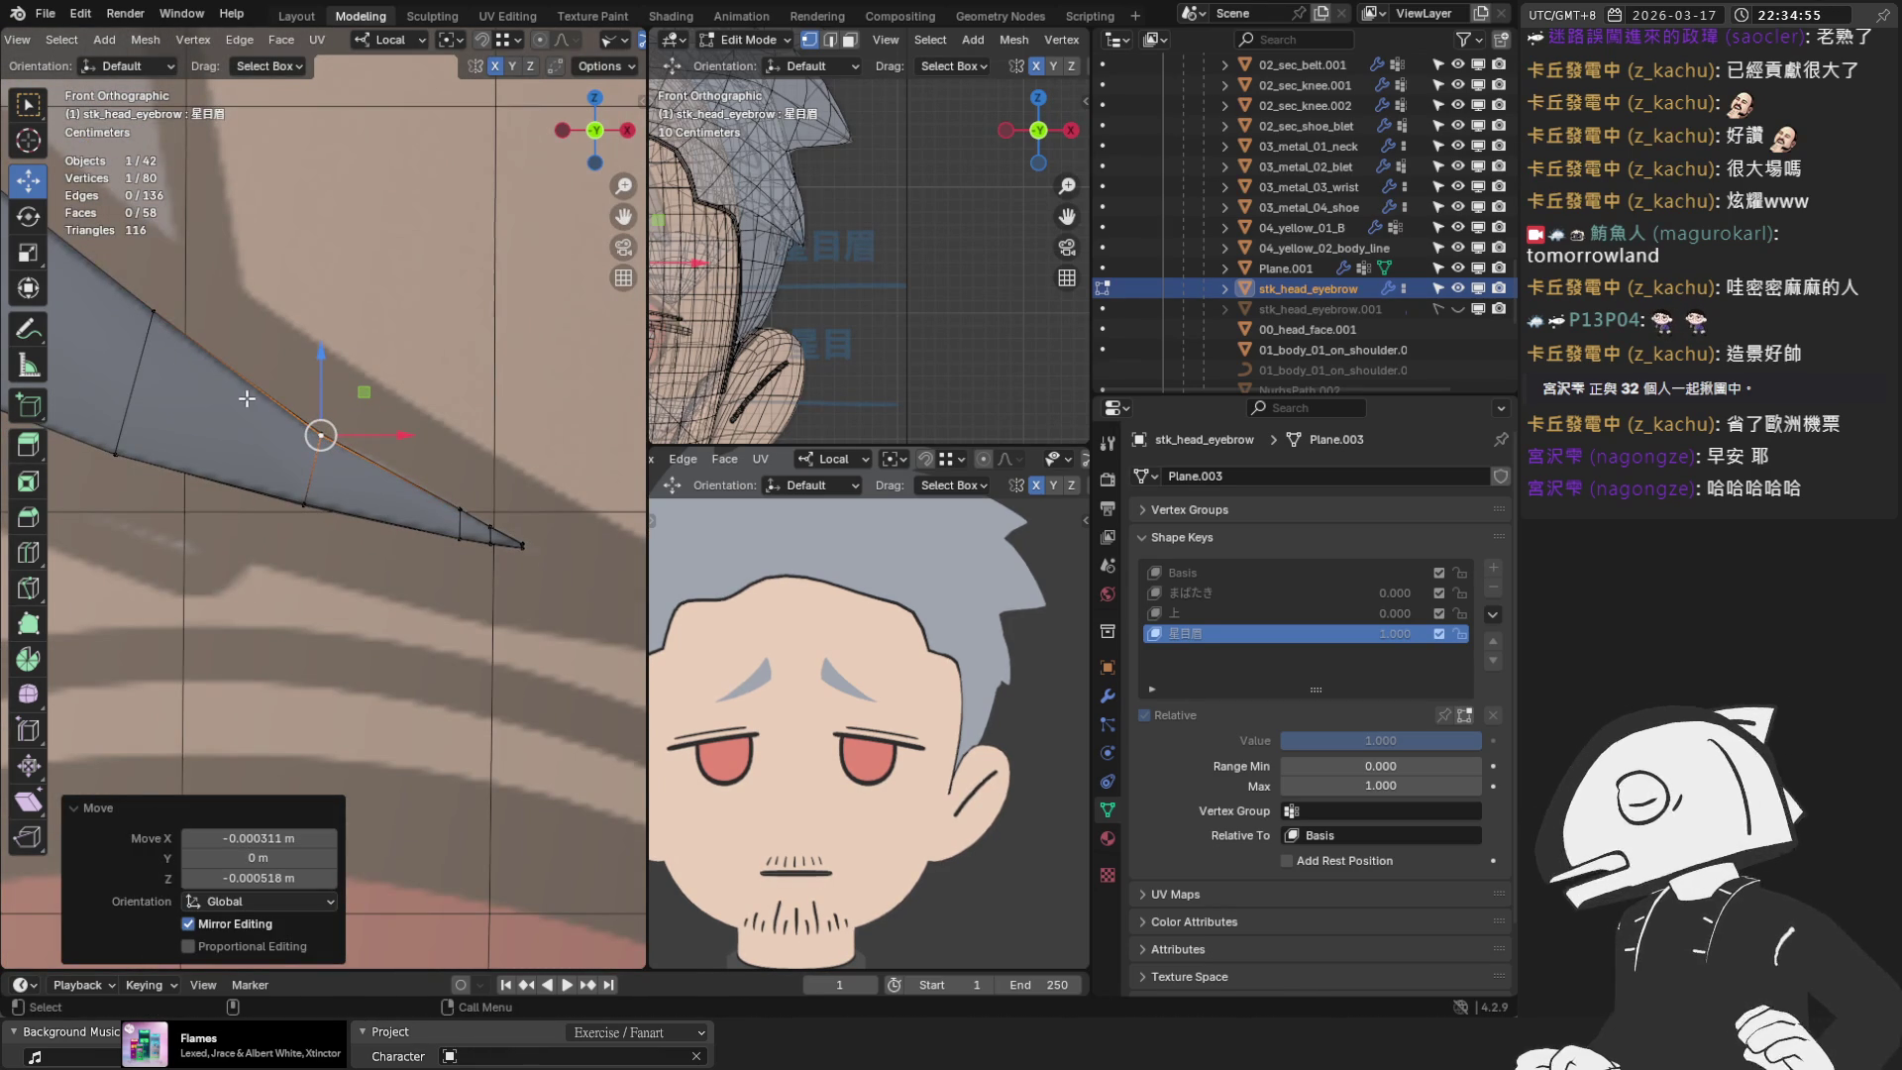
scroll(246, 398, "up", 3)
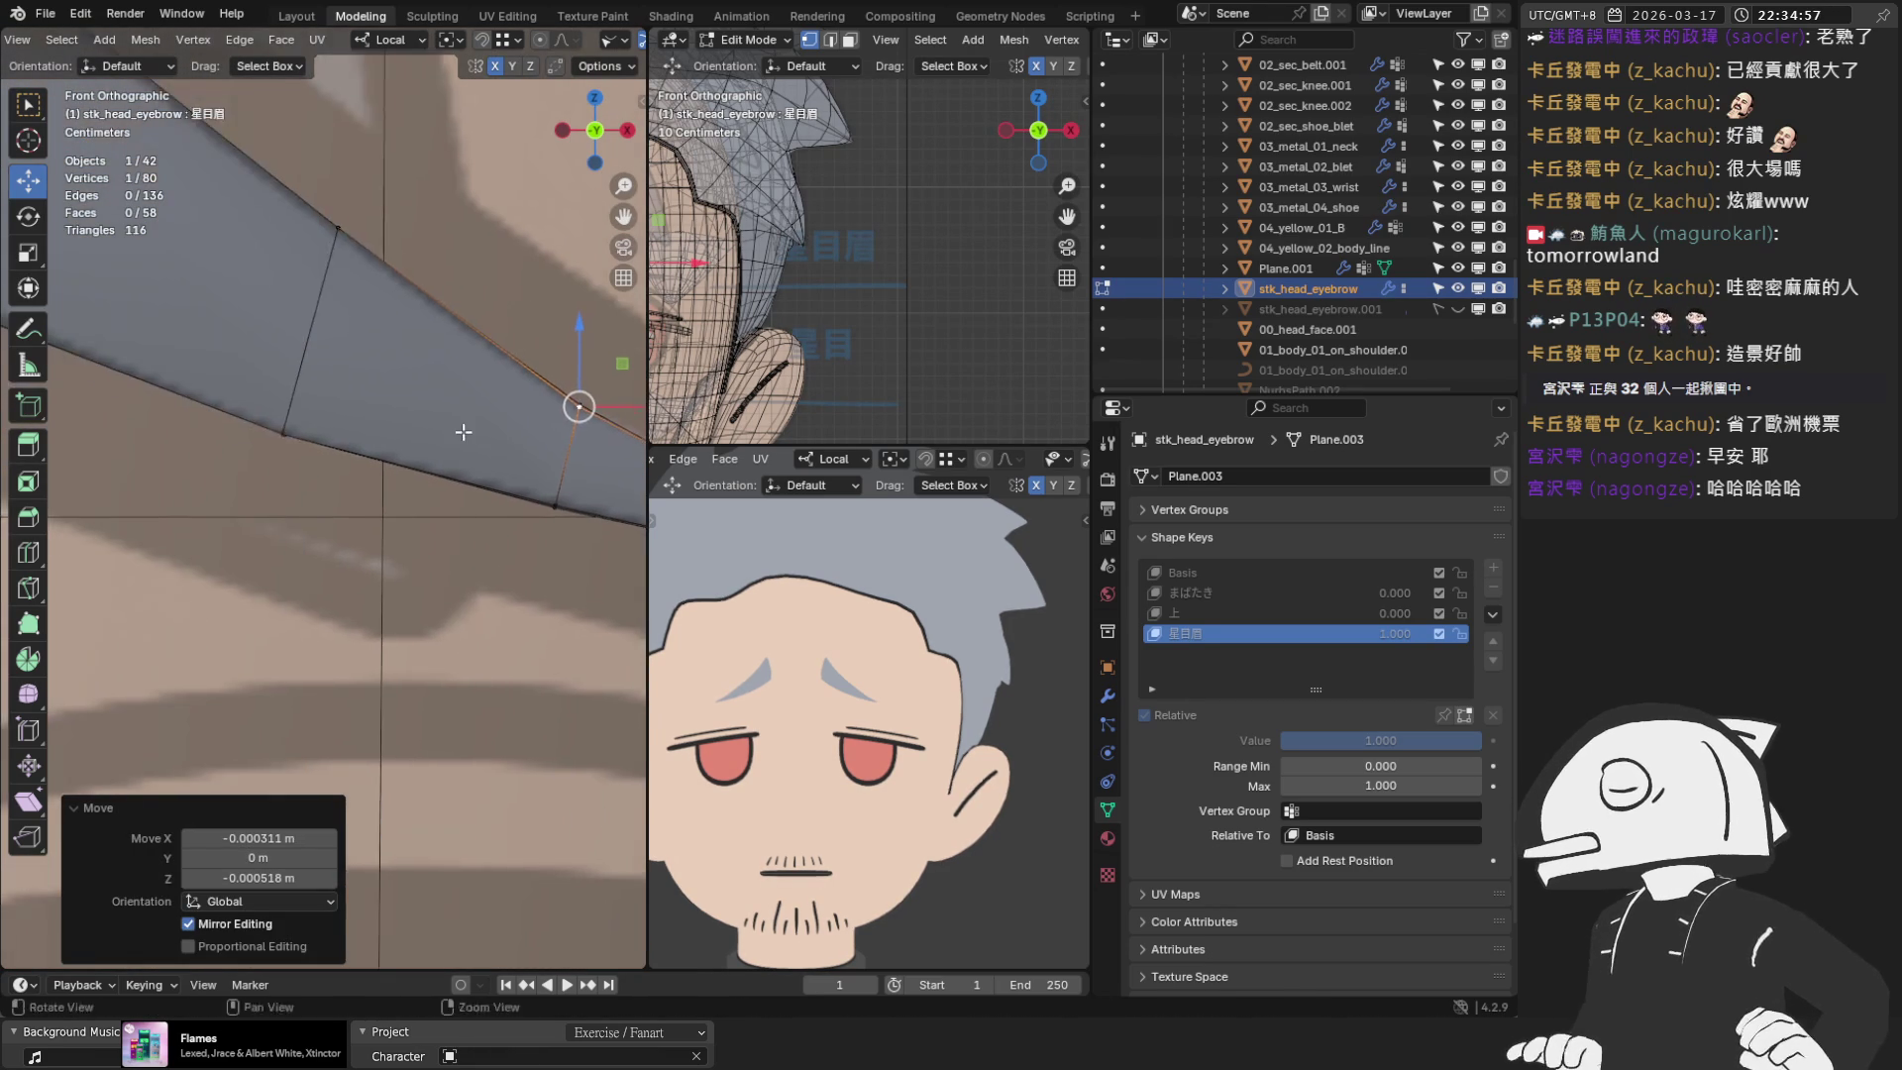
Nudge the next edge vertex onto the sketch and adjust its depth along Y
left_click(300, 409)
scroll(300, 409, "up", 4)
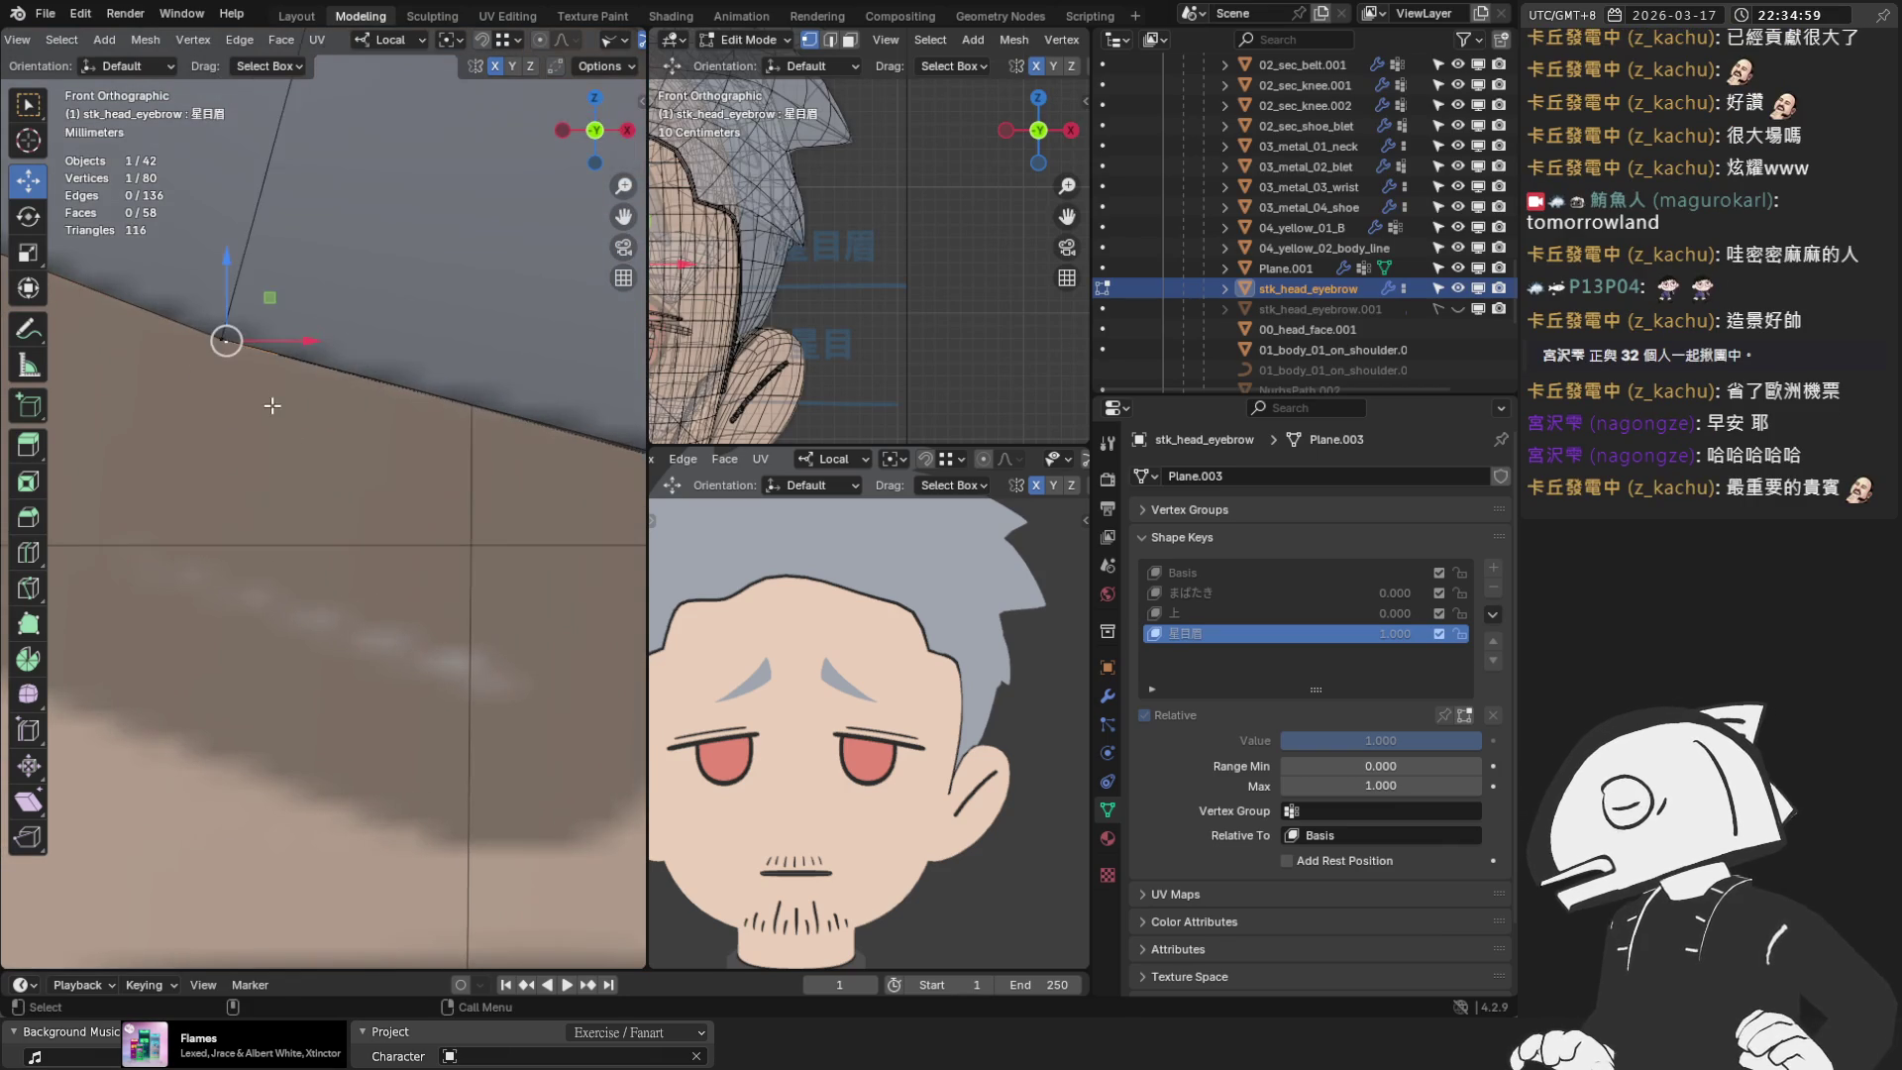
mouse_move(322, 519)
left_mouse_down()
mouse_move(318, 495)
mouse_move(310, 510)
left_mouse_up()
mouse_move(311, 510)
middle_mouse_down()
mouse_move(393, 562)
mouse_move(327, 396)
middle_mouse_up()
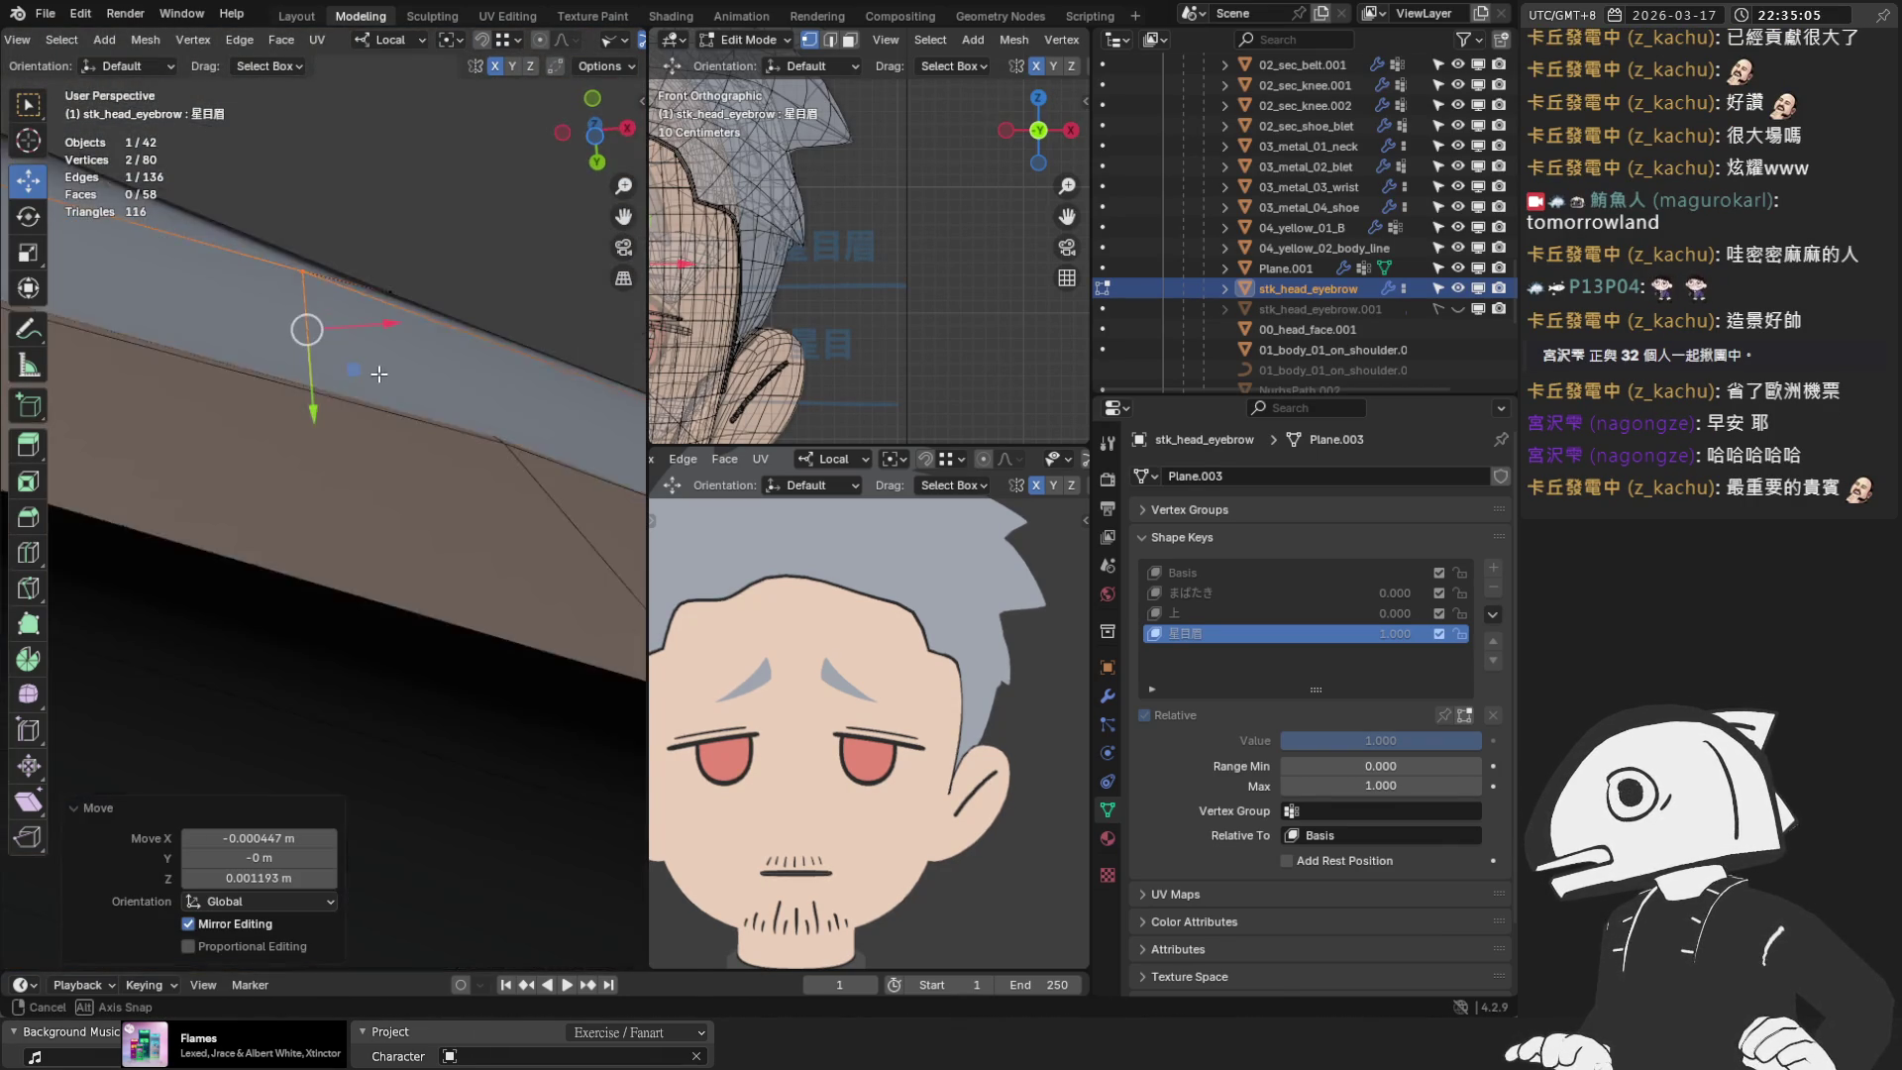
mouse_move(311, 364)
left_mouse_down()
mouse_move(319, 405)
mouse_move(315, 389)
left_mouse_up()
left_click(309, 317)
mouse_move(315, 388)
middle_mouse_down()
mouse_move(365, 356)
mouse_move(191, 557)
mouse_move(149, 543)
mouse_move(208, 466)
mouse_move(393, 586)
middle_mouse_up()
Move a pair of eyebrow vertices together along the Y axis
left_click(400, 410)
scroll(426, 397, "up", 2)
left_click(421, 386, "shift")
left_click_drag(520, 389, 539, 408)
mouse_move(539, 408)
middle_mouse_down()
mouse_move(376, 793)
mouse_move(455, 442)
mouse_move(416, 594)
mouse_move(488, 565)
mouse_move(380, 585)
middle_mouse_up()
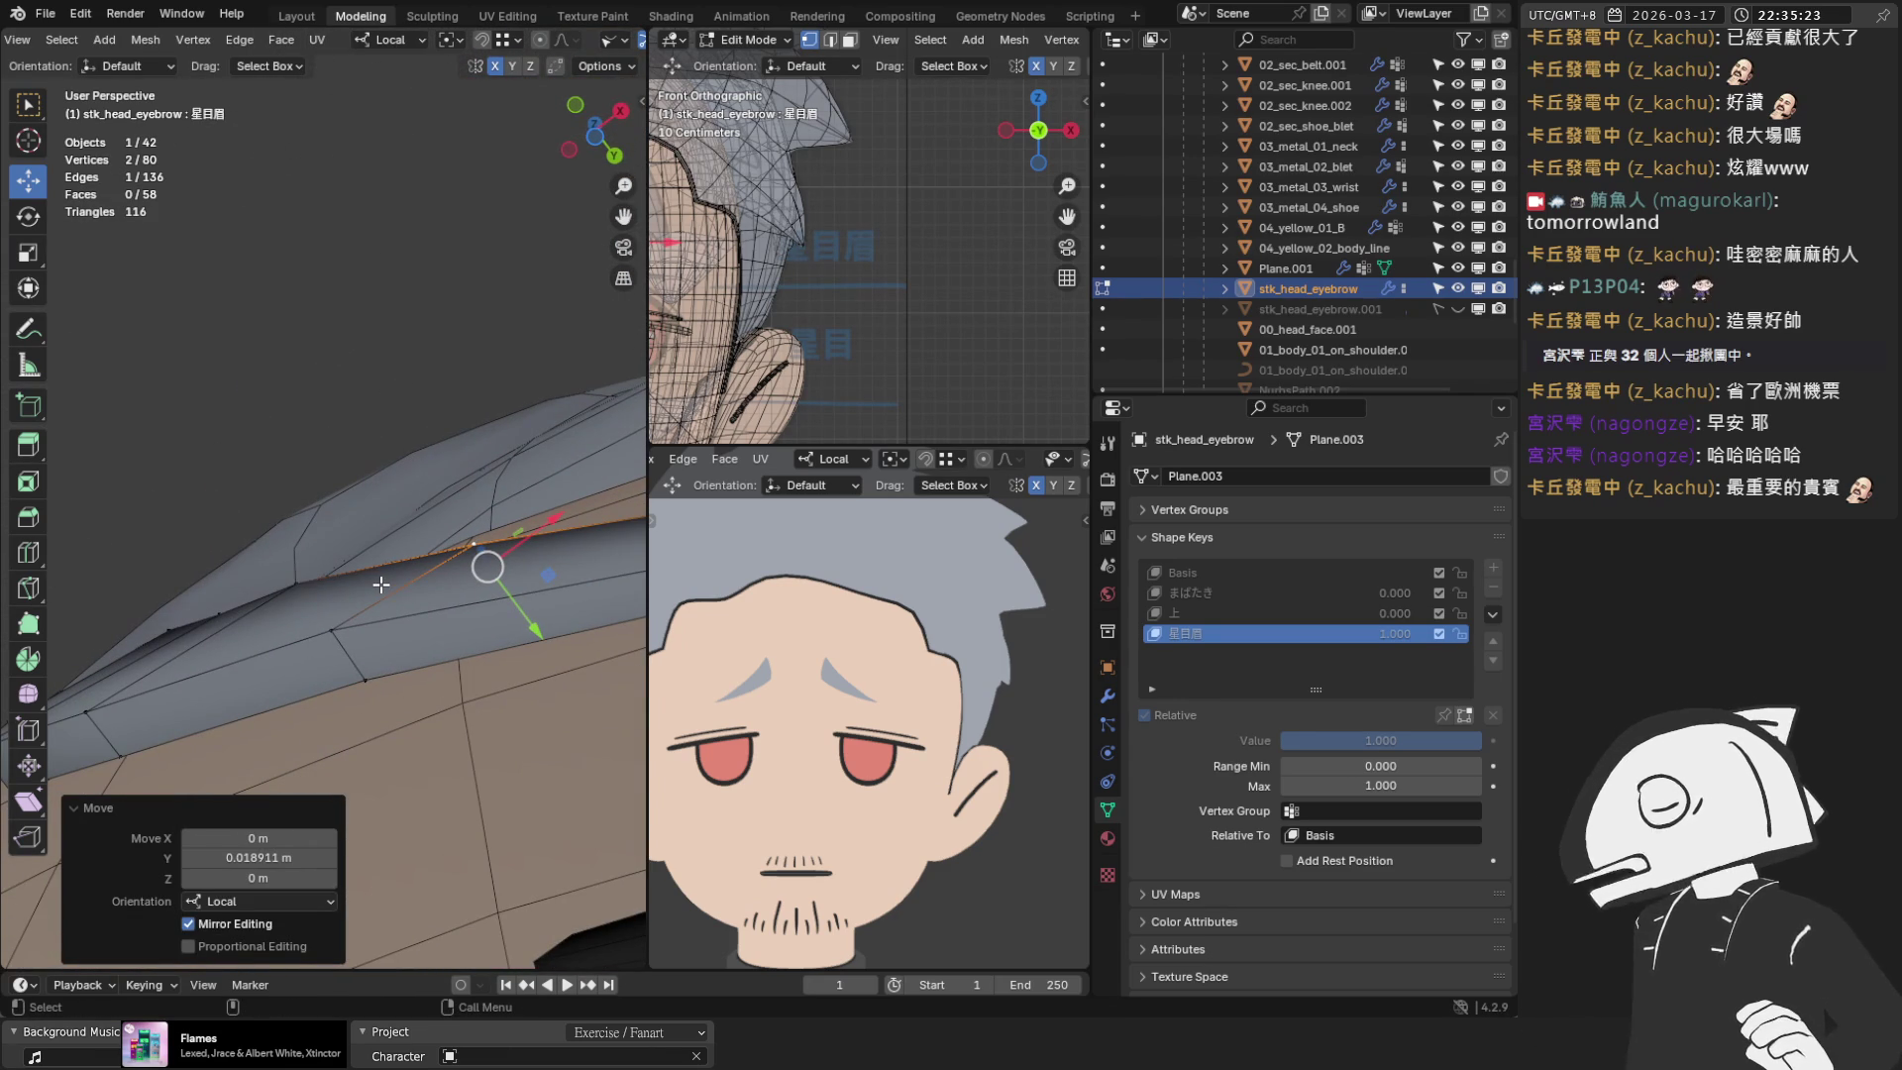
Push another single eyebrow vertex along the Y axis
left_click(331, 646)
key("KP_Decimal")
mouse_move(370, 571)
middle_mouse_down()
mouse_move(392, 646)
mouse_move(361, 708)
mouse_move(381, 664)
mouse_move(279, 606)
middle_mouse_up()
left_click_drag(586, 483, 416, 501)
middle_click_drag(416, 502, 313, 585)
From the front view, place that vertex on the sketch outline and nudge its neighbour left
key("KP_Decimal")
key("KP_1")
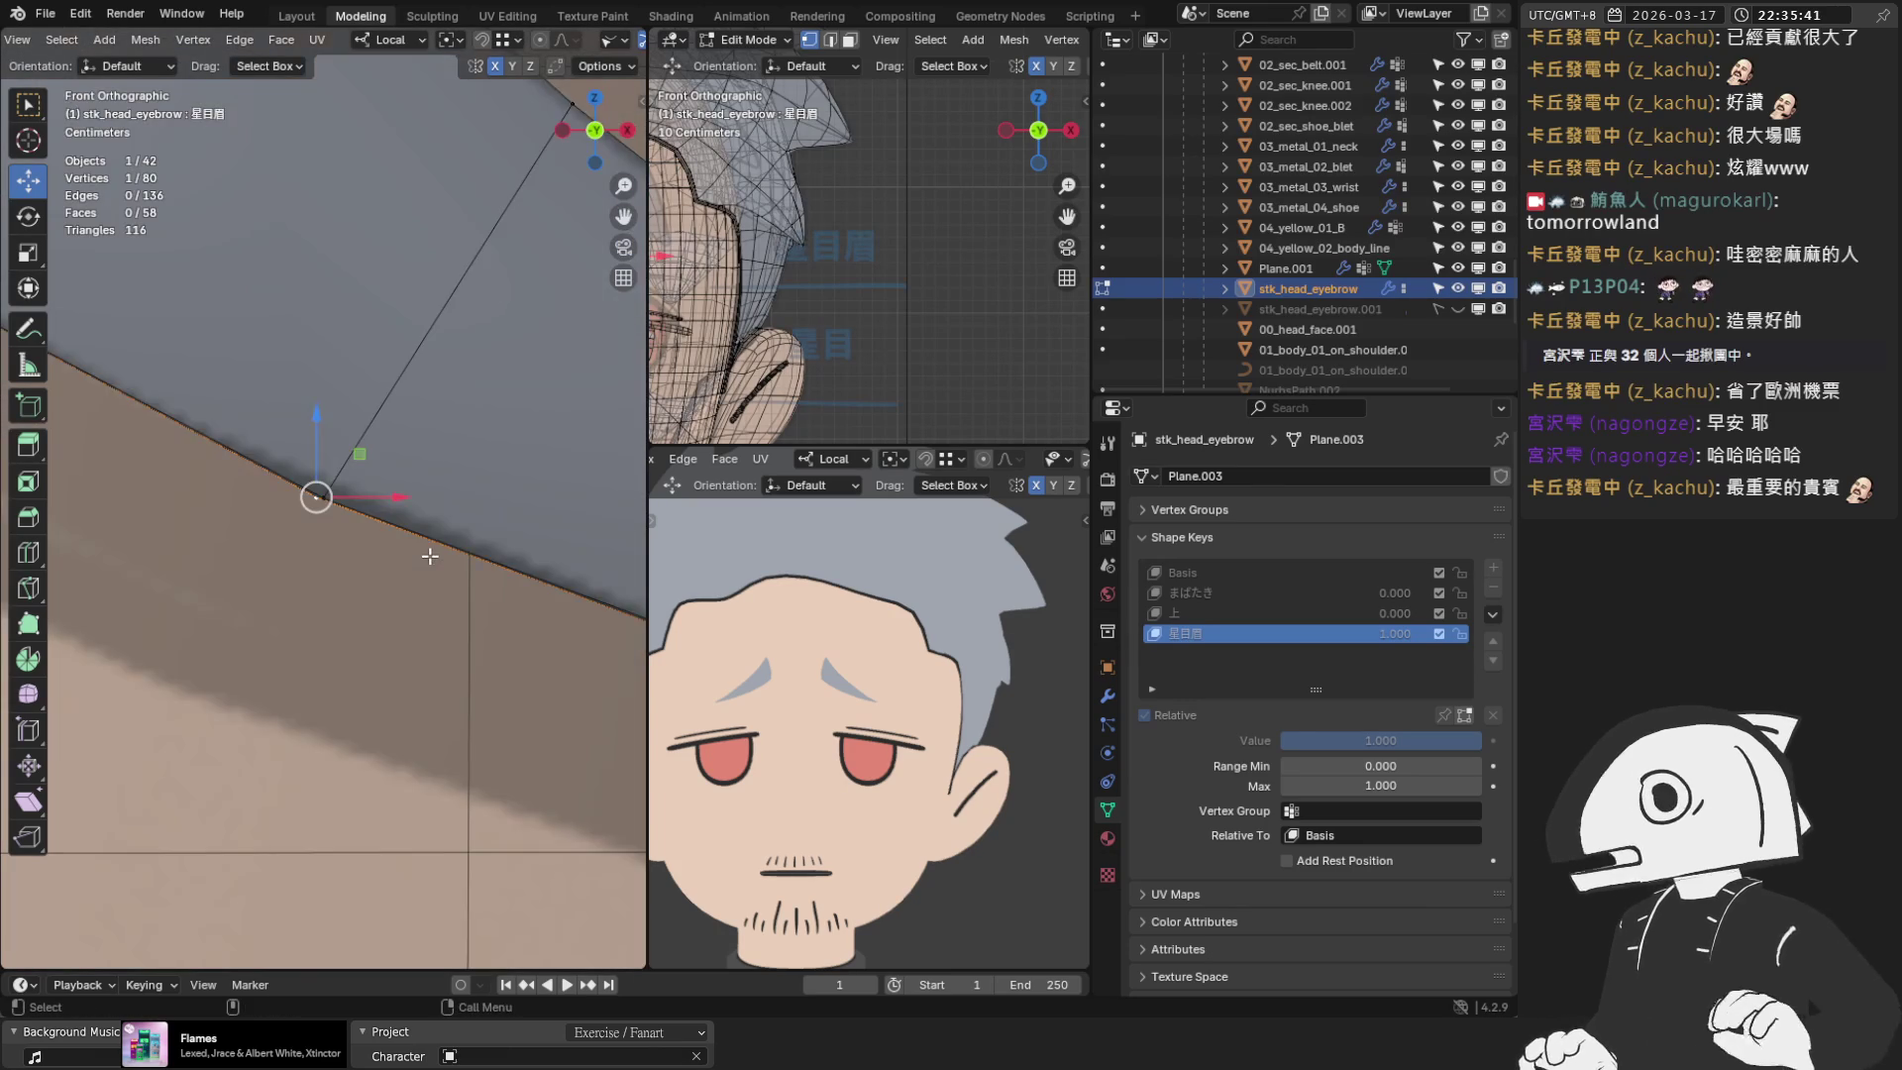
left_click_drag(304, 497, 327, 488)
scroll(327, 492, "down", 3)
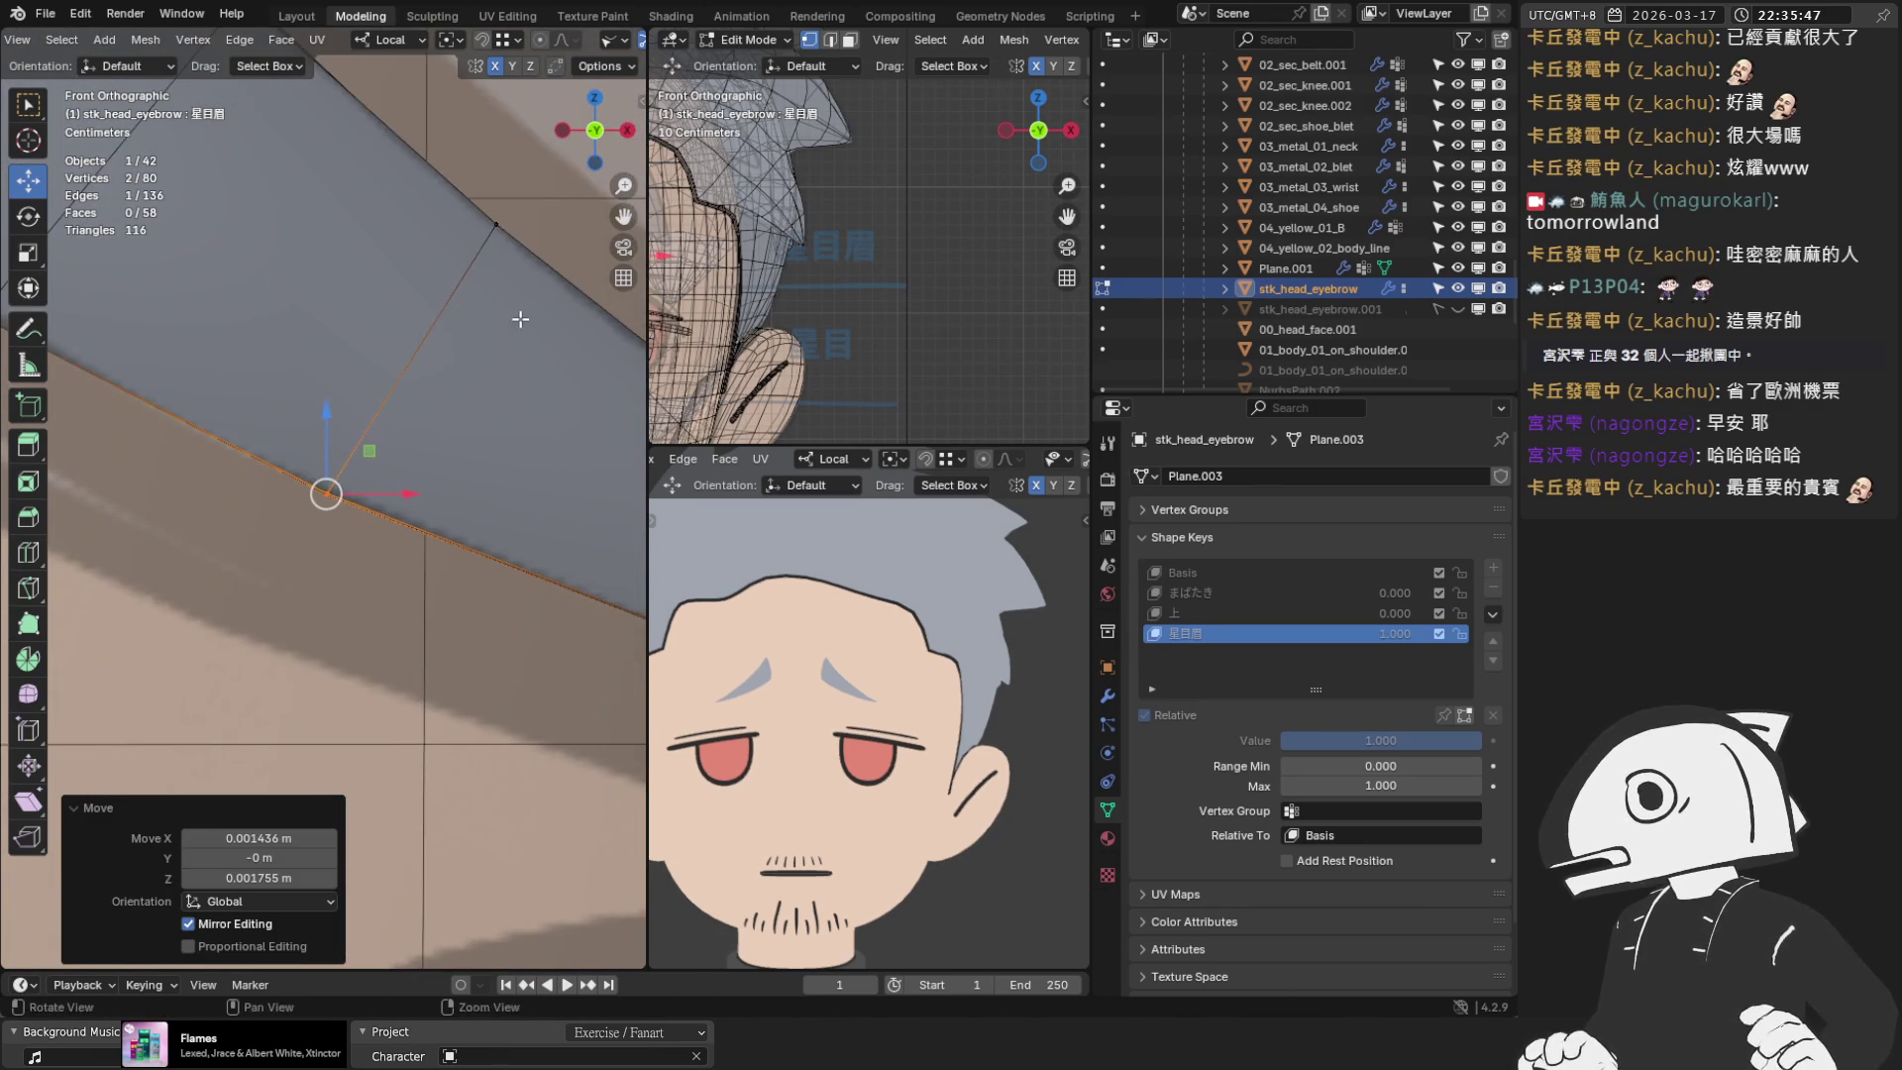
scroll(440, 337, "up", 5)
left_click(426, 361)
left_click_drag(410, 365, 398, 365)
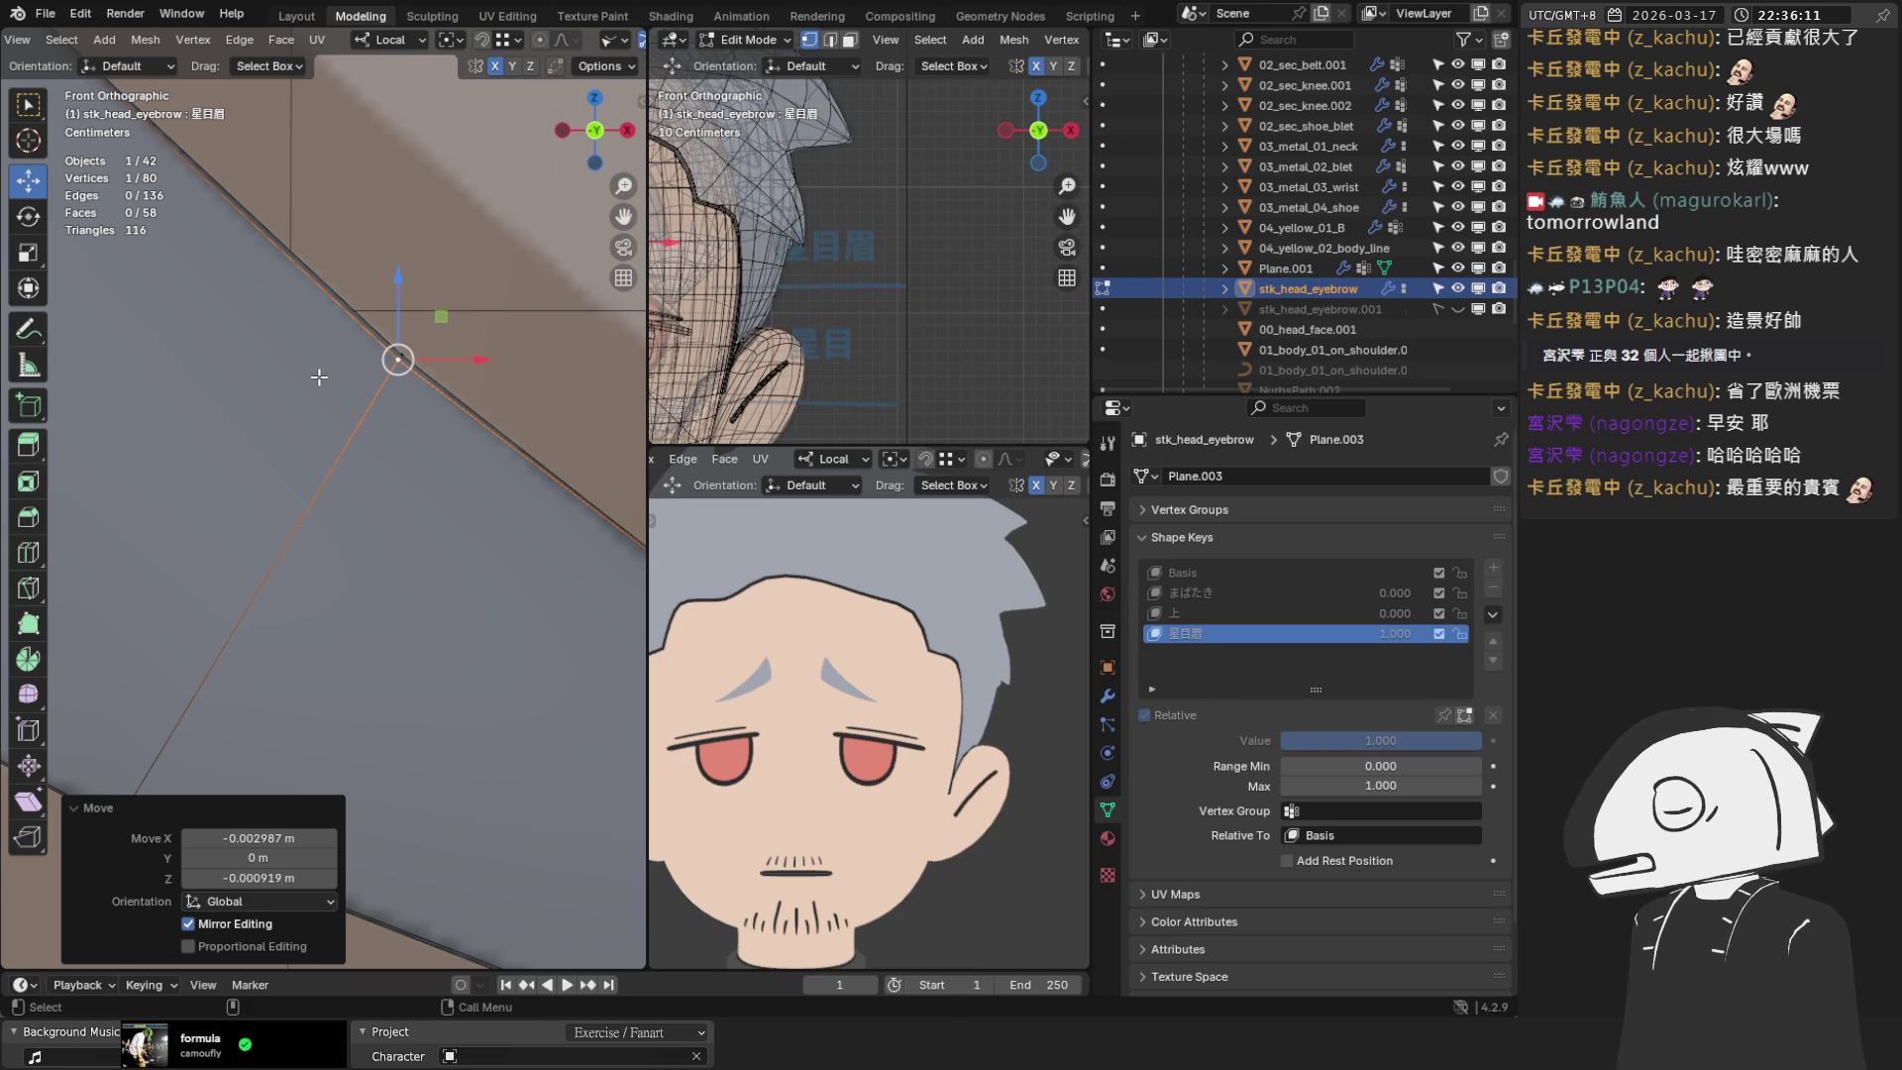
Match a lower-edge vertex to the sketch, add a second vertex, and slide the edge along local Y
scroll(337, 368, "down", 5)
scroll(376, 472, "up", 8)
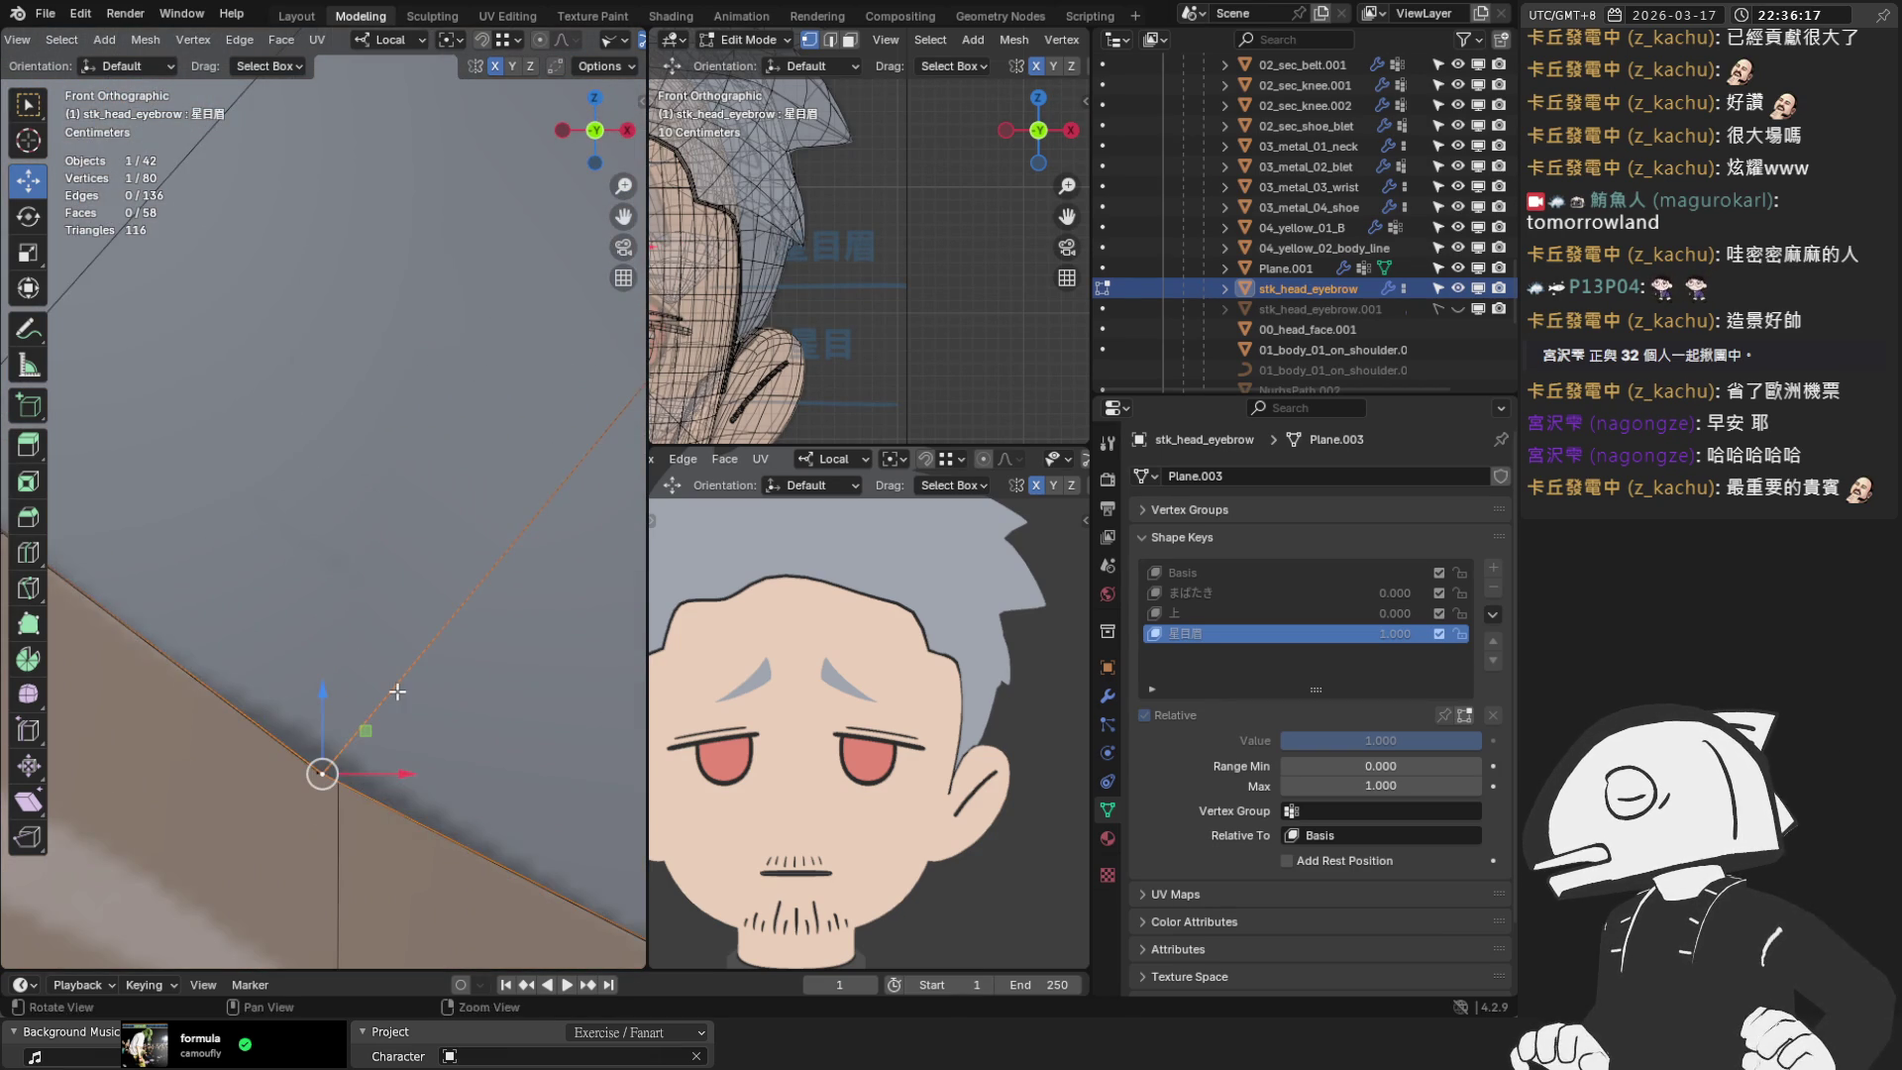
scroll(390, 681, "up", 3)
left_click_drag(293, 539, 298, 526)
left_click(292, 533, "shift")
scroll(339, 520, "down", 3)
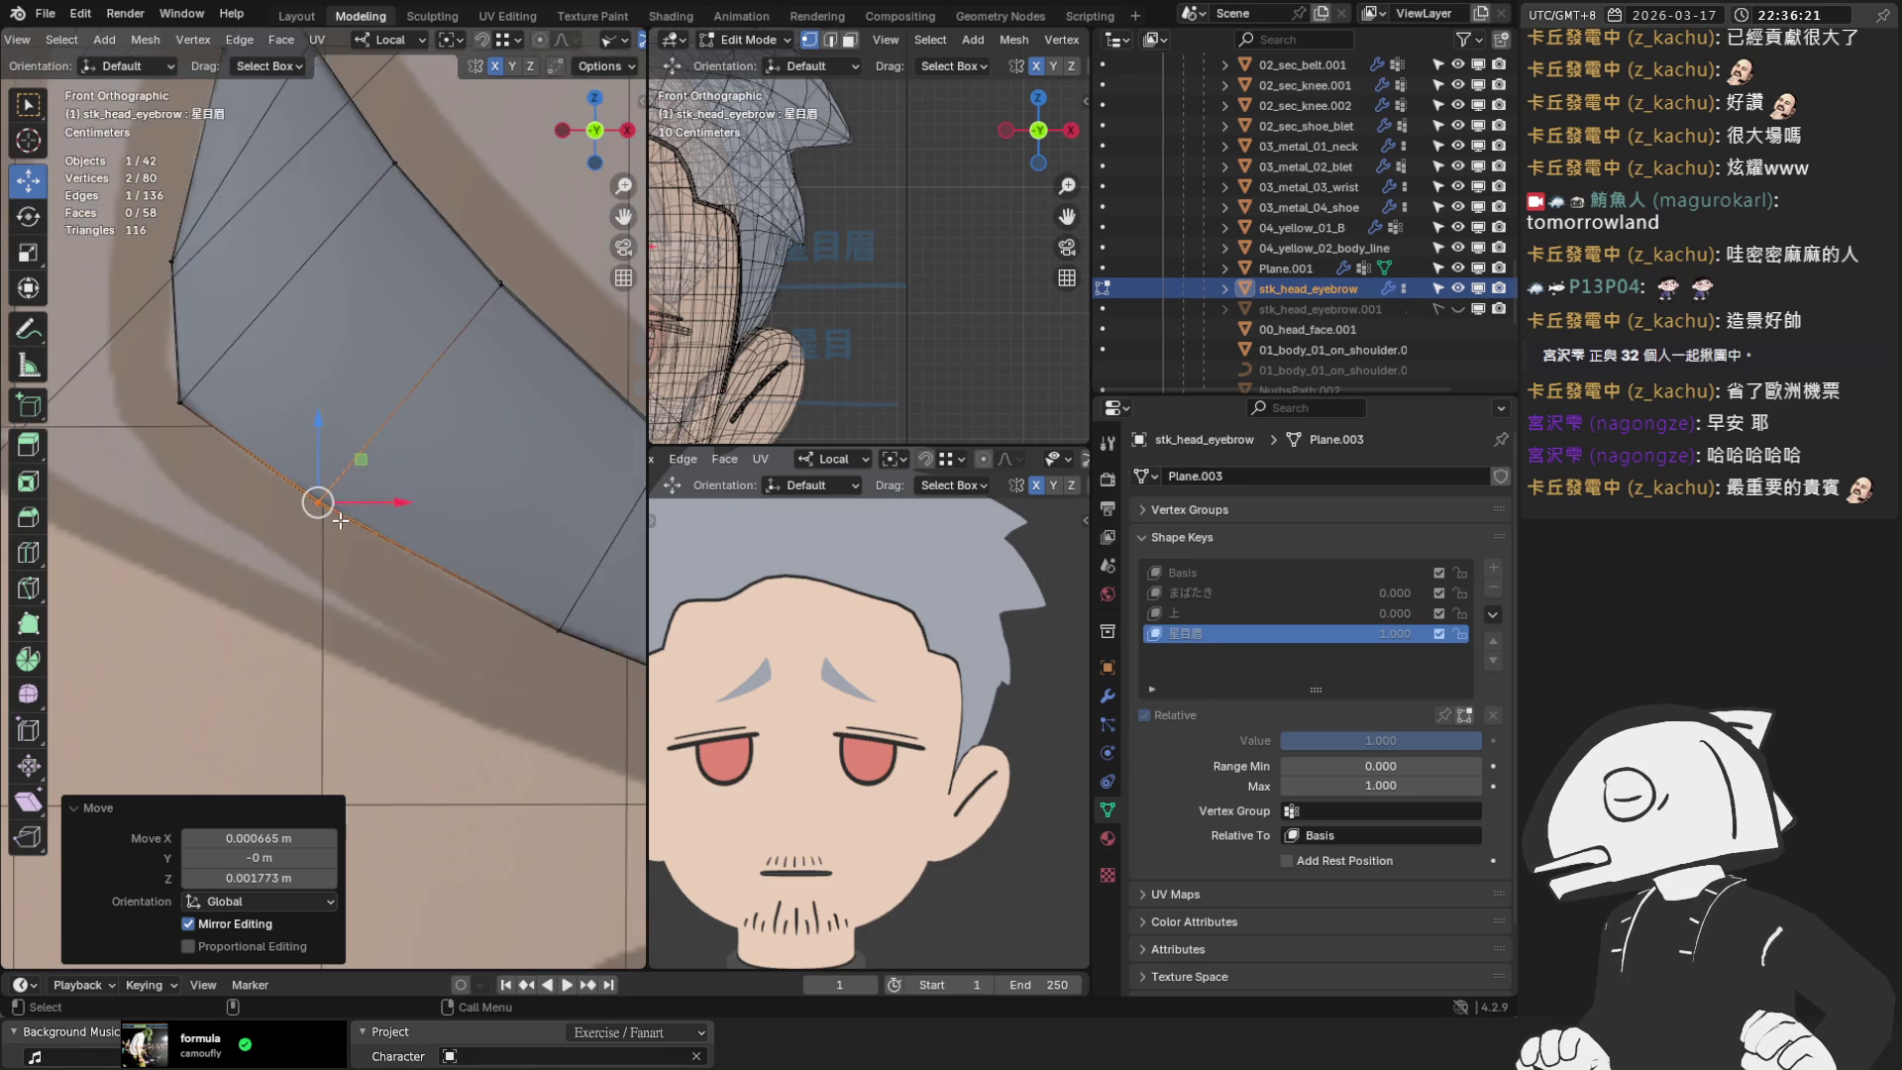
mouse_move(468, 487)
middle_mouse_down()
mouse_move(200, 555)
mouse_move(340, 531)
mouse_move(374, 297)
mouse_move(340, 545)
middle_mouse_up()
key("g")
key("y")
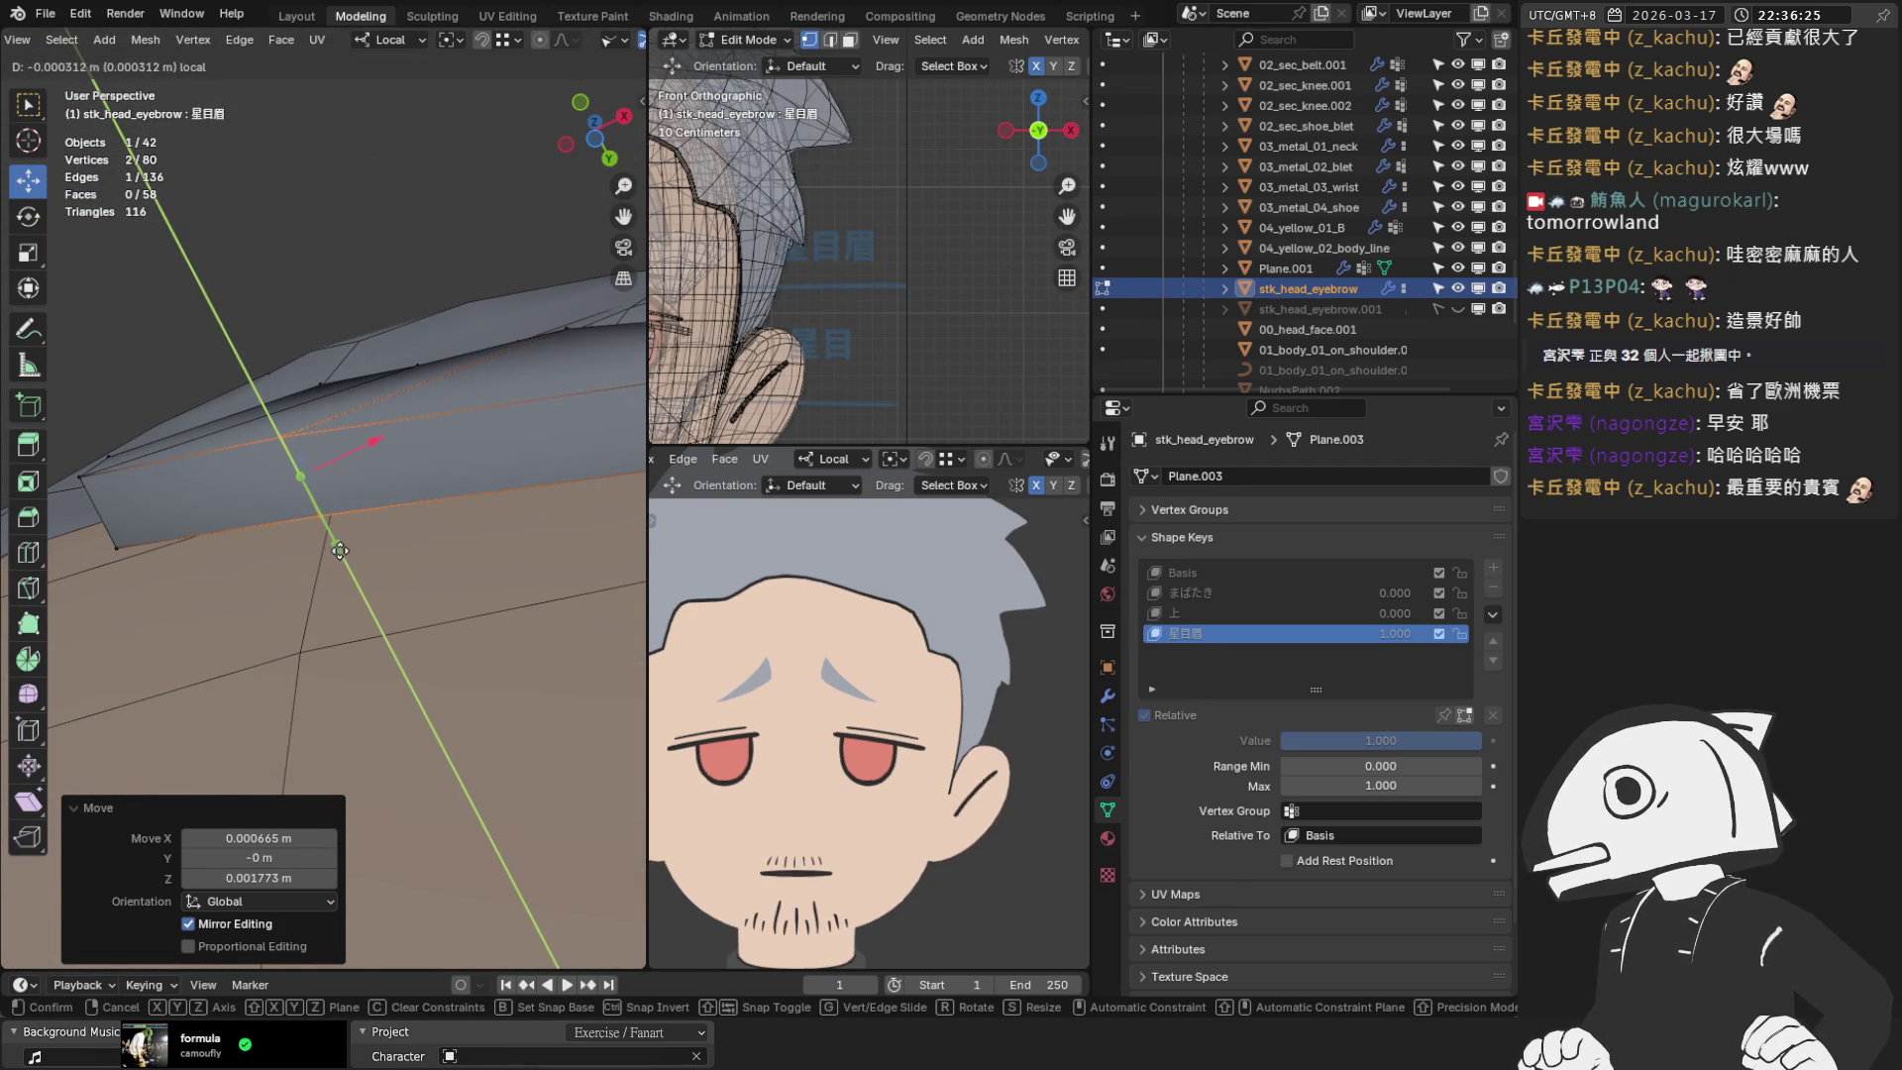
Finish the edge slide, then push one strip vertex along Y
left_click(340, 551)
left_click(279, 432)
mouse_move(279, 432)
middle_mouse_down()
mouse_move(292, 653)
mouse_move(343, 560)
middle_mouse_up()
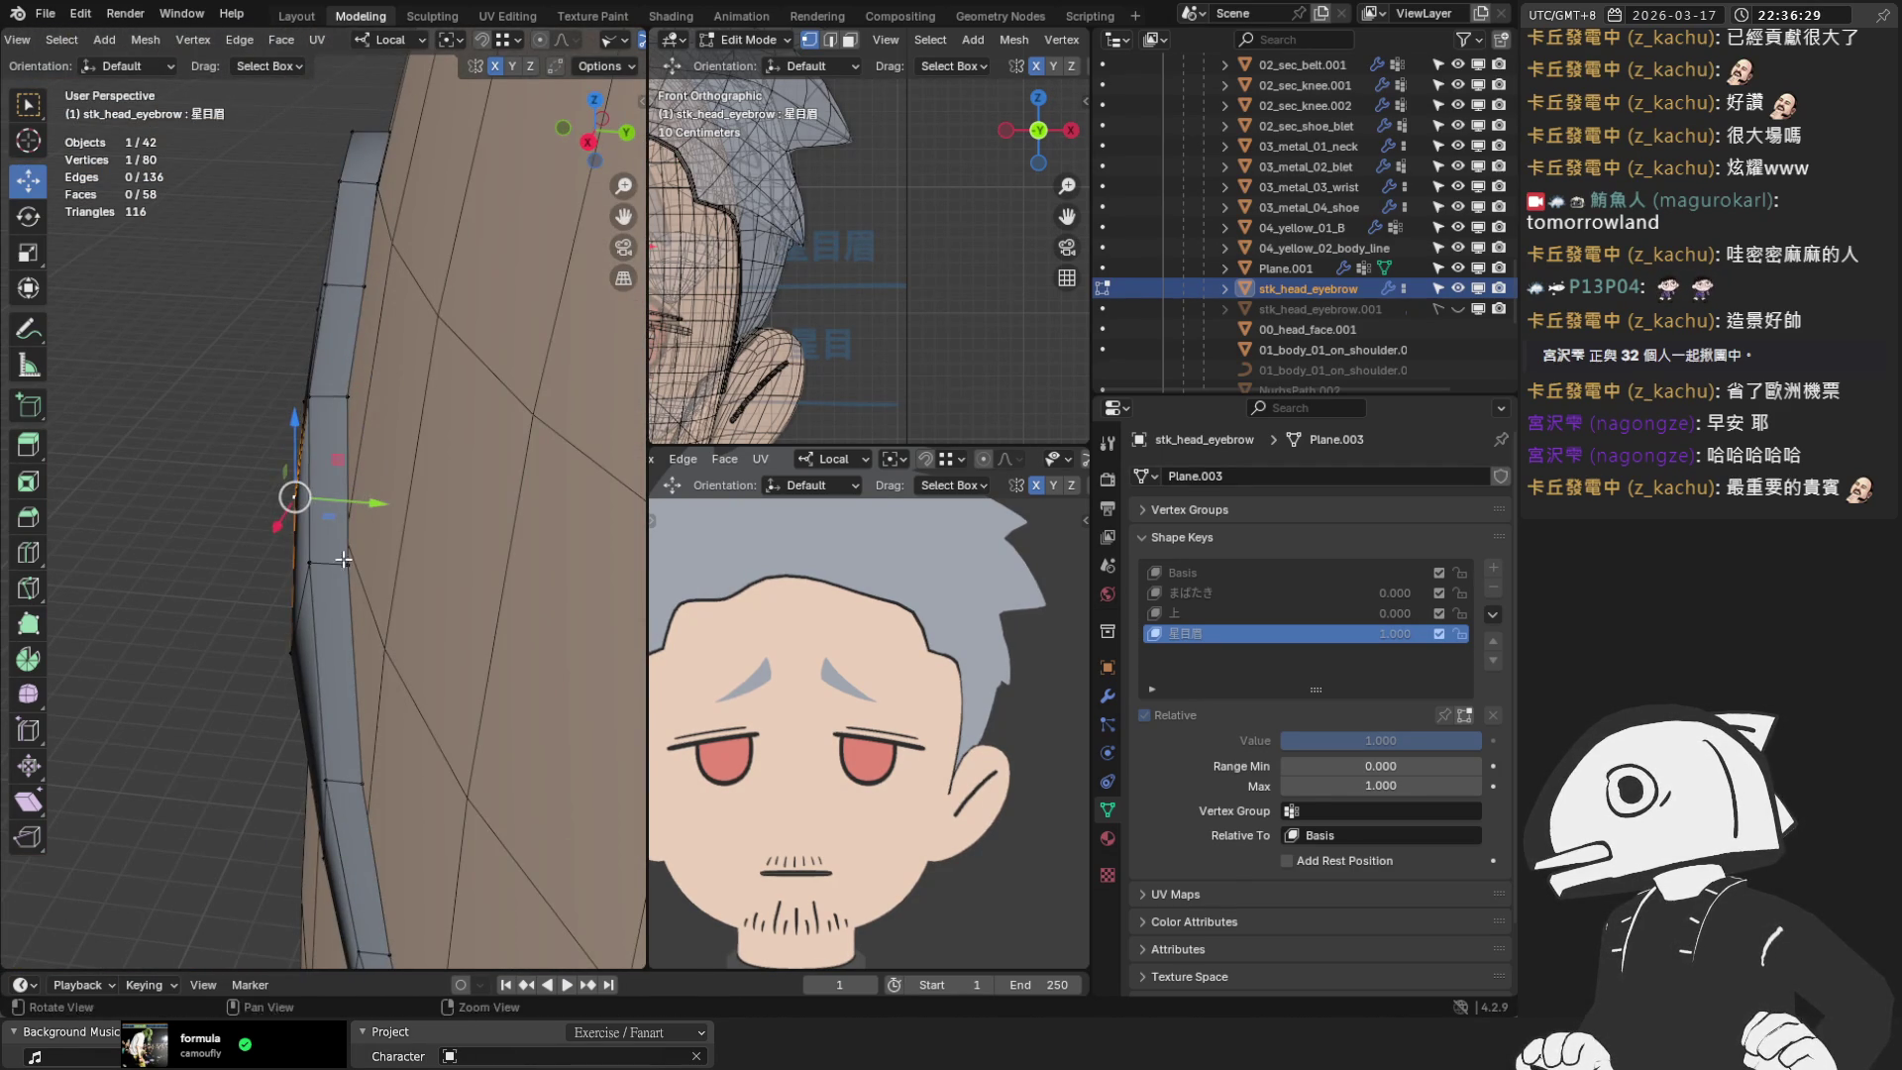
middle_click_drag(344, 389, 299, 386)
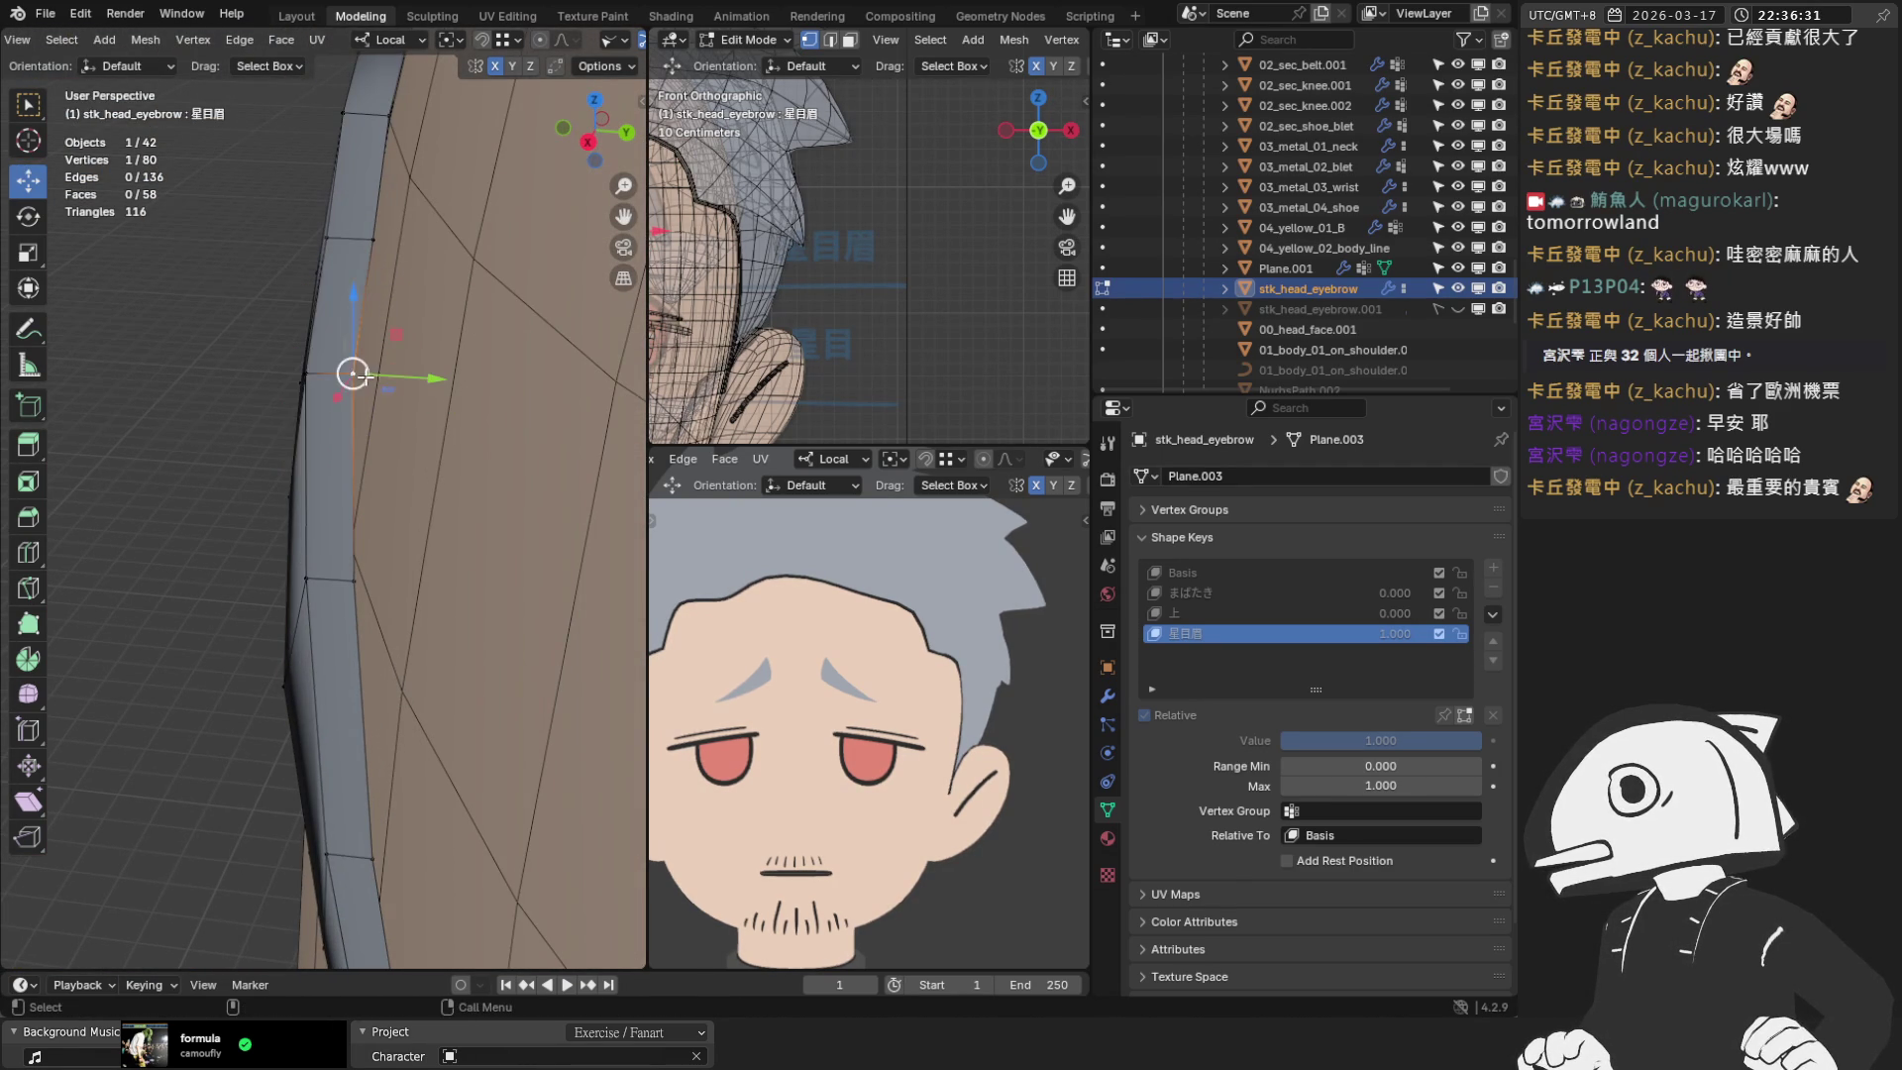
mouse_move(364, 375)
left_mouse_down()
mouse_move(391, 379)
mouse_move(345, 389)
left_mouse_up()
middle_click_drag(344, 390, 318, 673)
Move another strip vertex along Y, then again along local Y
left_click(380, 522)
mouse_move(381, 521)
middle_mouse_down()
mouse_move(386, 717)
mouse_move(378, 615)
mouse_move(420, 565)
mouse_move(258, 424)
middle_mouse_up()
scroll(259, 424, "up", 2)
left_click_drag(196, 344, 191, 354)
left_click(191, 354)
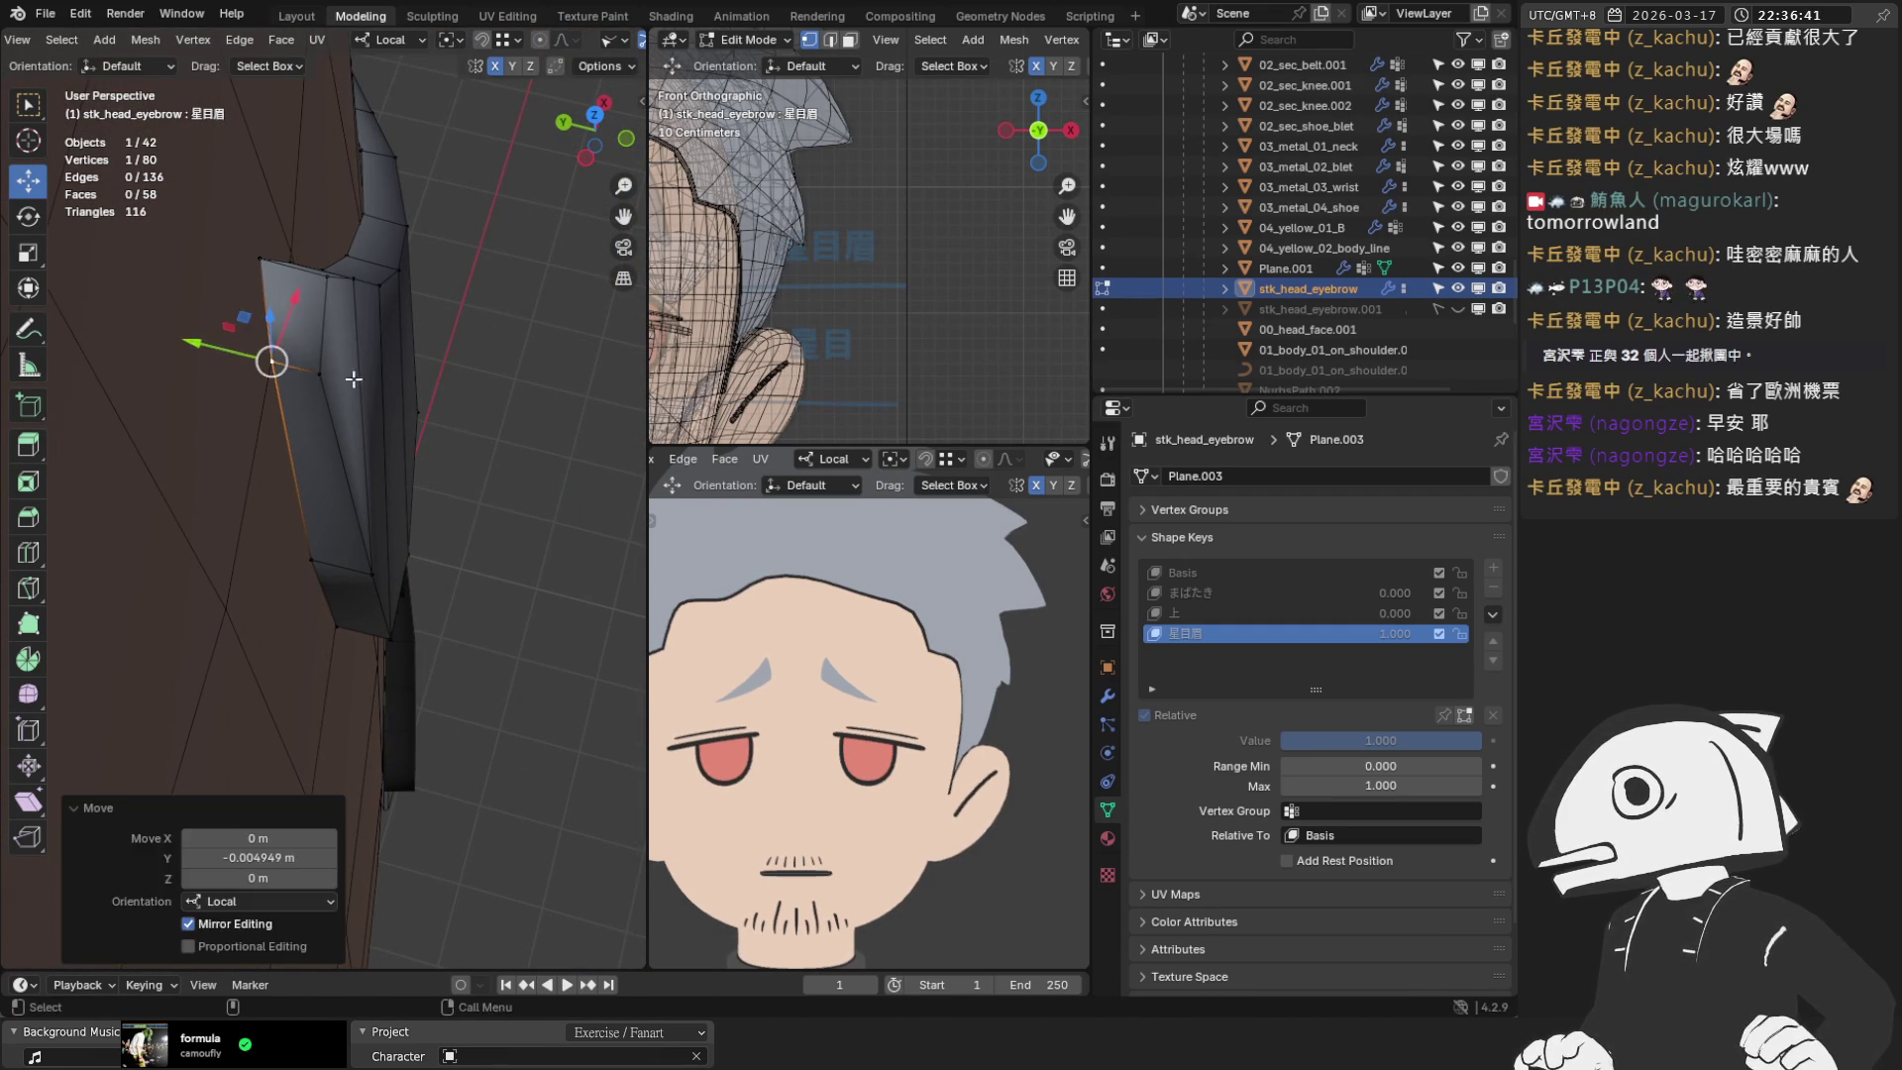
mouse_move(288, 357)
middle_mouse_down()
mouse_move(248, 322)
mouse_move(383, 369)
mouse_move(318, 327)
mouse_move(293, 334)
mouse_move(337, 317)
mouse_move(344, 426)
mouse_move(312, 491)
mouse_move(357, 526)
middle_mouse_up()
key("g")
key("y")
key("y")
left_click(255, 322)
In top view, undo a bad move and redo it, then shift another top-edge vertex along Y
scroll(354, 509, "up", 1)
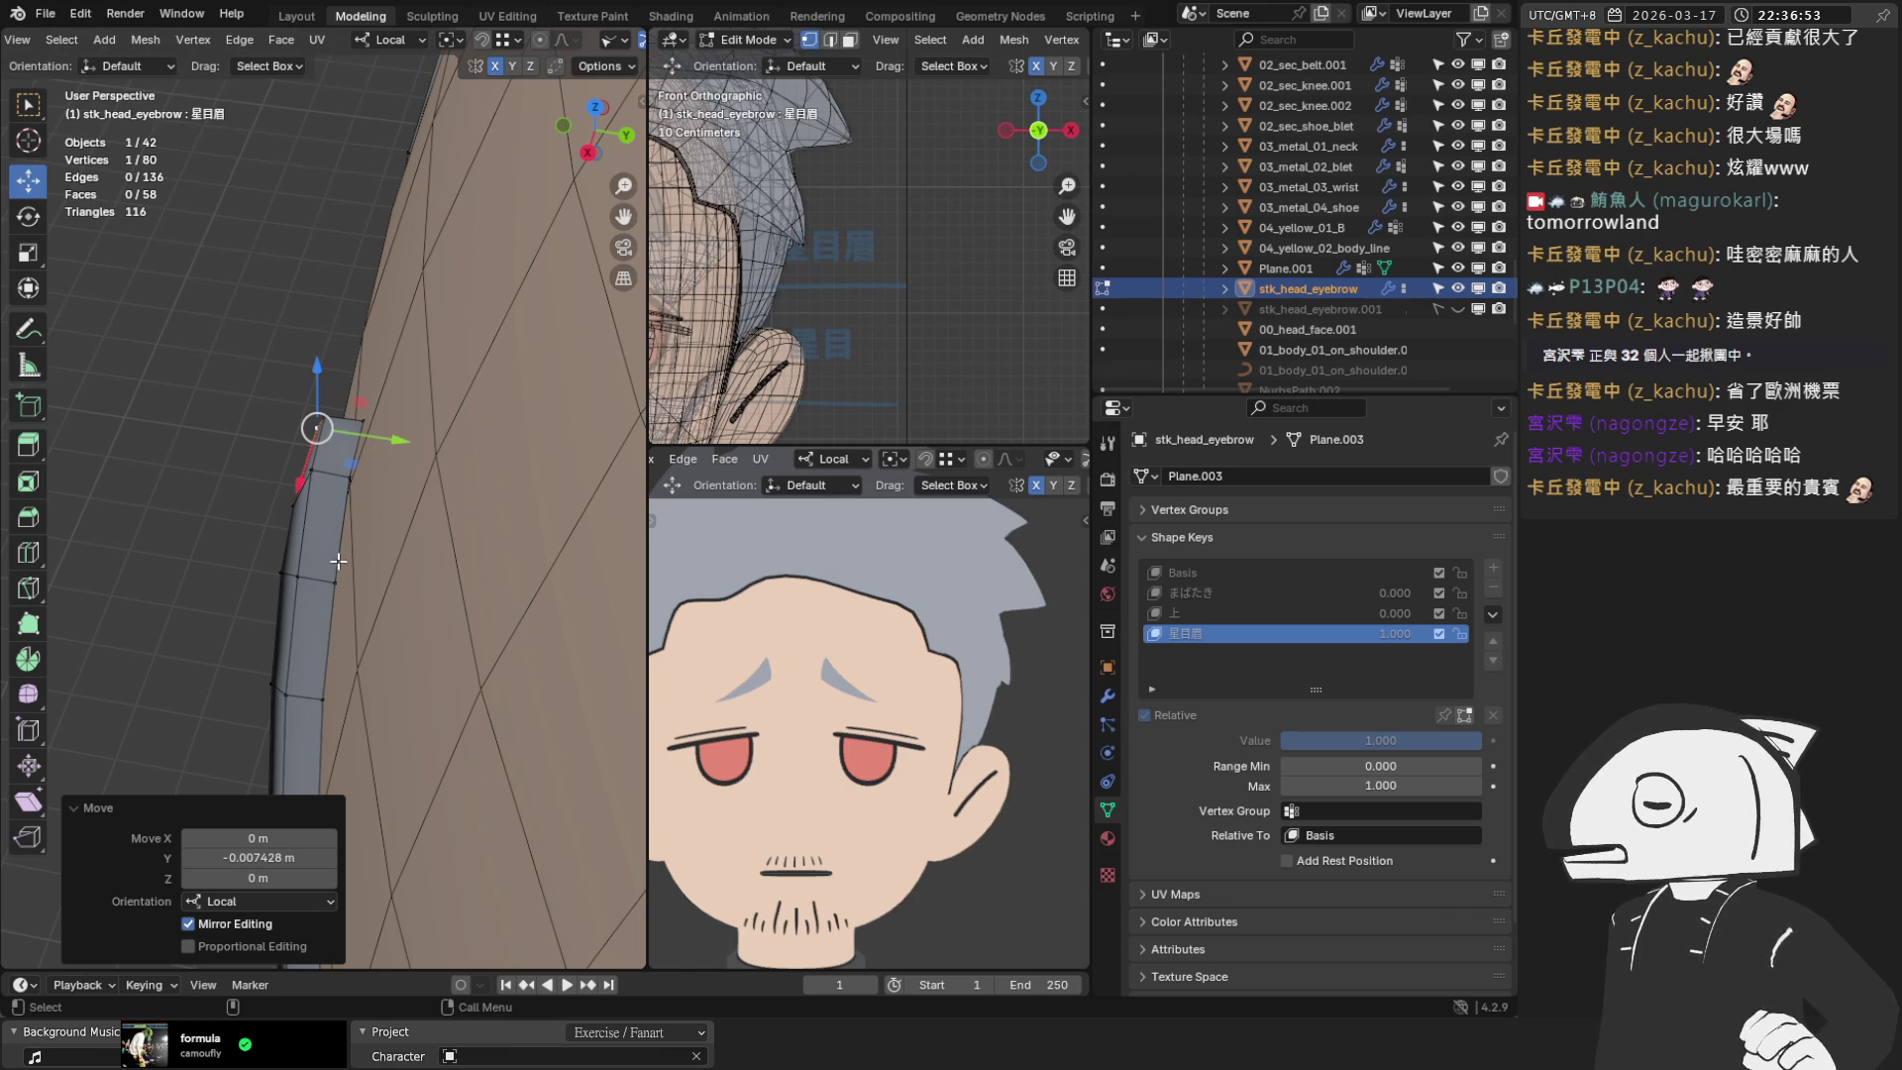
middle_click_drag(335, 552, 327, 495)
key("KP_7")
scroll(361, 396, "up", 4)
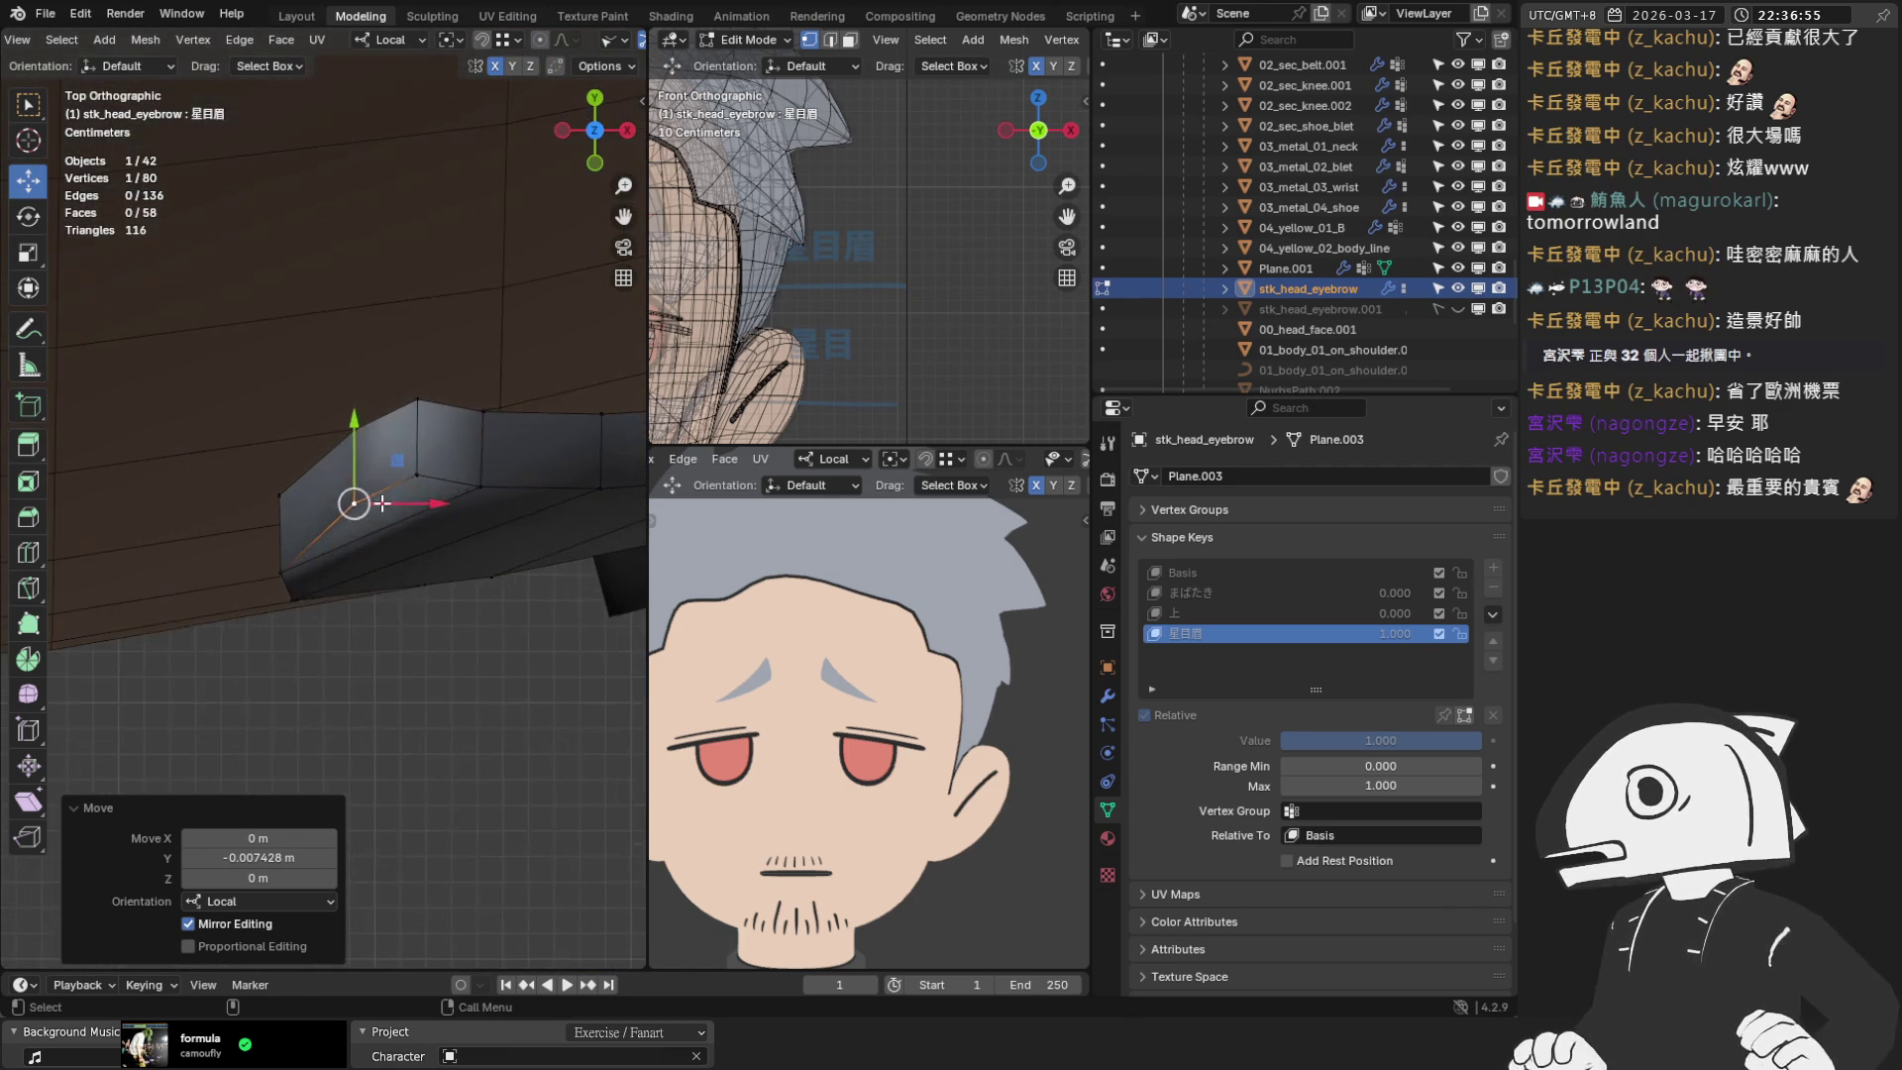
key("ctrl+z")
left_click_drag(379, 297, 386, 314)
left_click(485, 329)
left_click_drag(485, 248, 497, 266)
Shift a further strip vertex along Y by 0.001071 m to finish the tapered crescent
left_click(485, 458)
mouse_move(484, 458)
middle_mouse_down()
mouse_move(441, 418)
mouse_move(192, 412)
mouse_move(407, 346)
middle_mouse_up()
left_click(391, 308)
left_click_drag(466, 310, 451, 311)
mouse_move(450, 311)
middle_mouse_down()
mouse_move(394, 304)
mouse_move(397, 511)
mouse_move(327, 457)
middle_mouse_up()
scroll(327, 457, "up", 2)
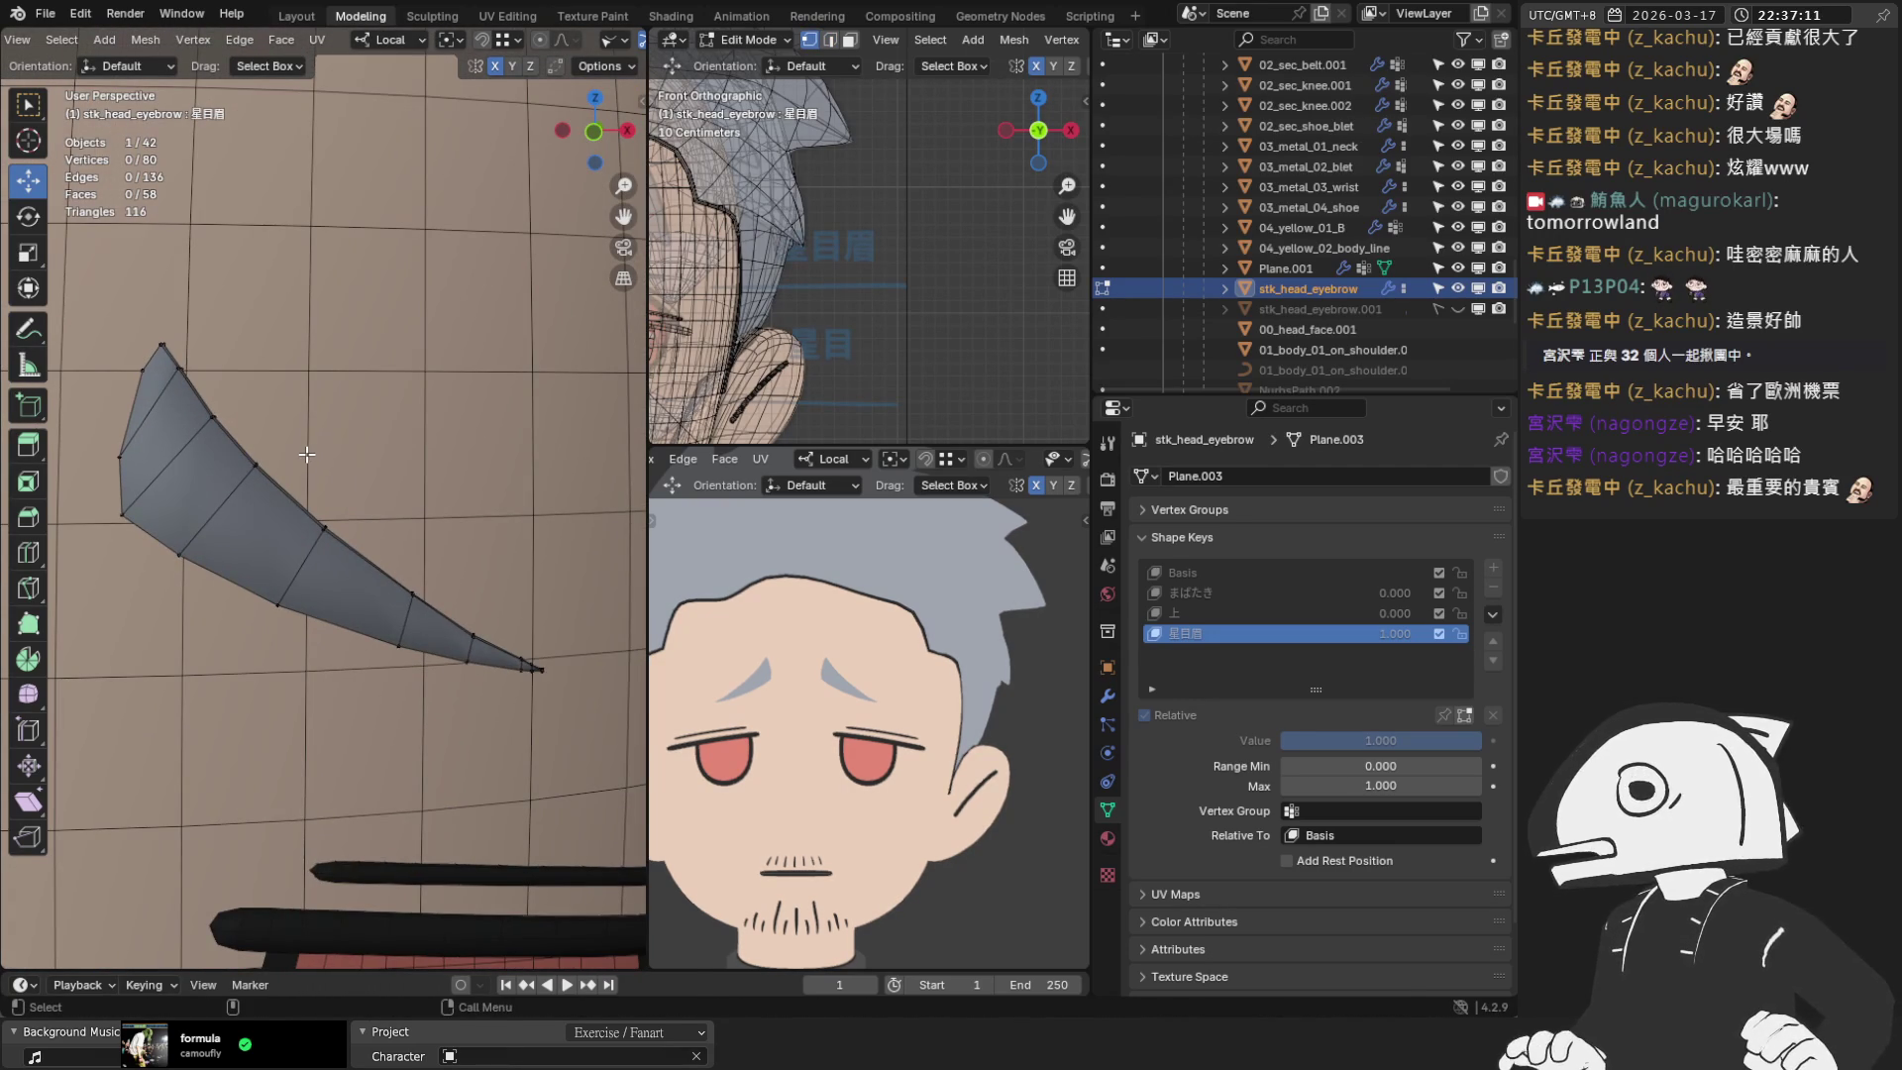
Select all of stk_head_eyebrow and browse the Vertex, Edge and Face menus to Mesh > Normals
key("a")
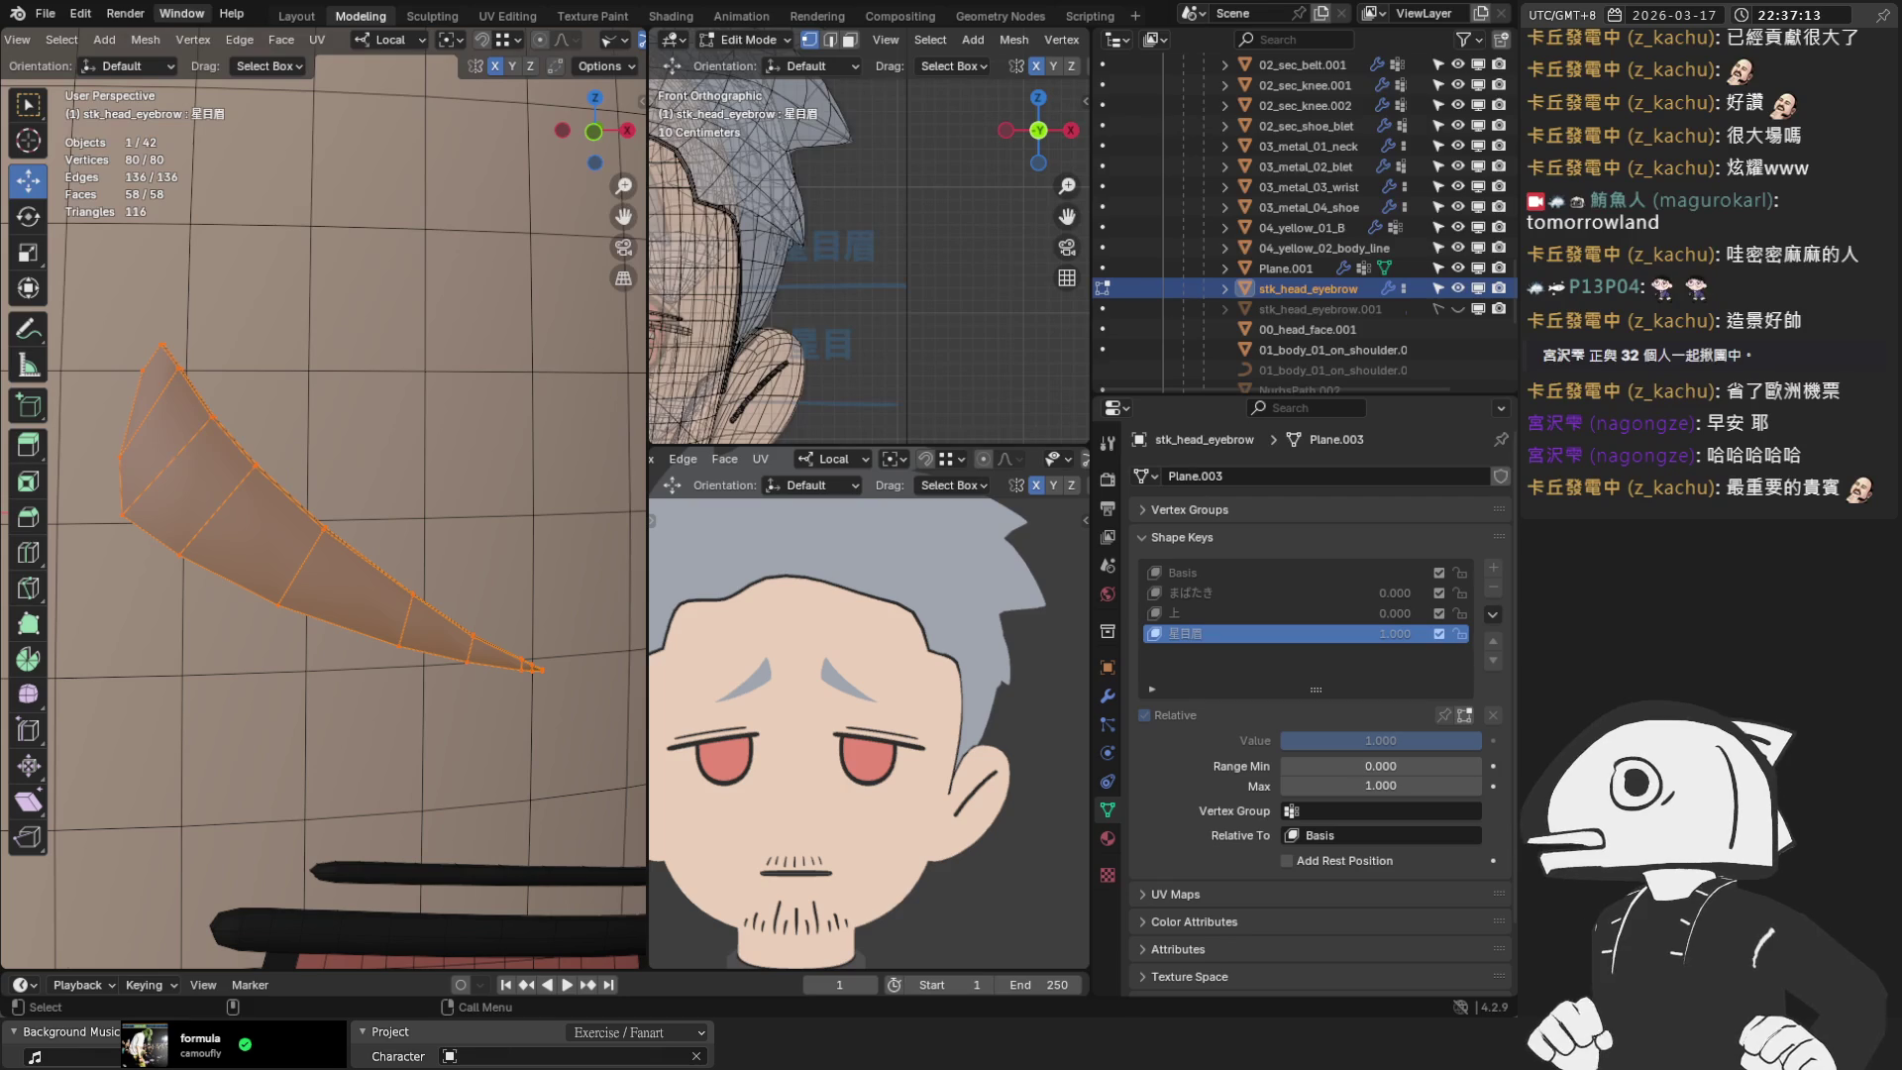
left_click(208, 37)
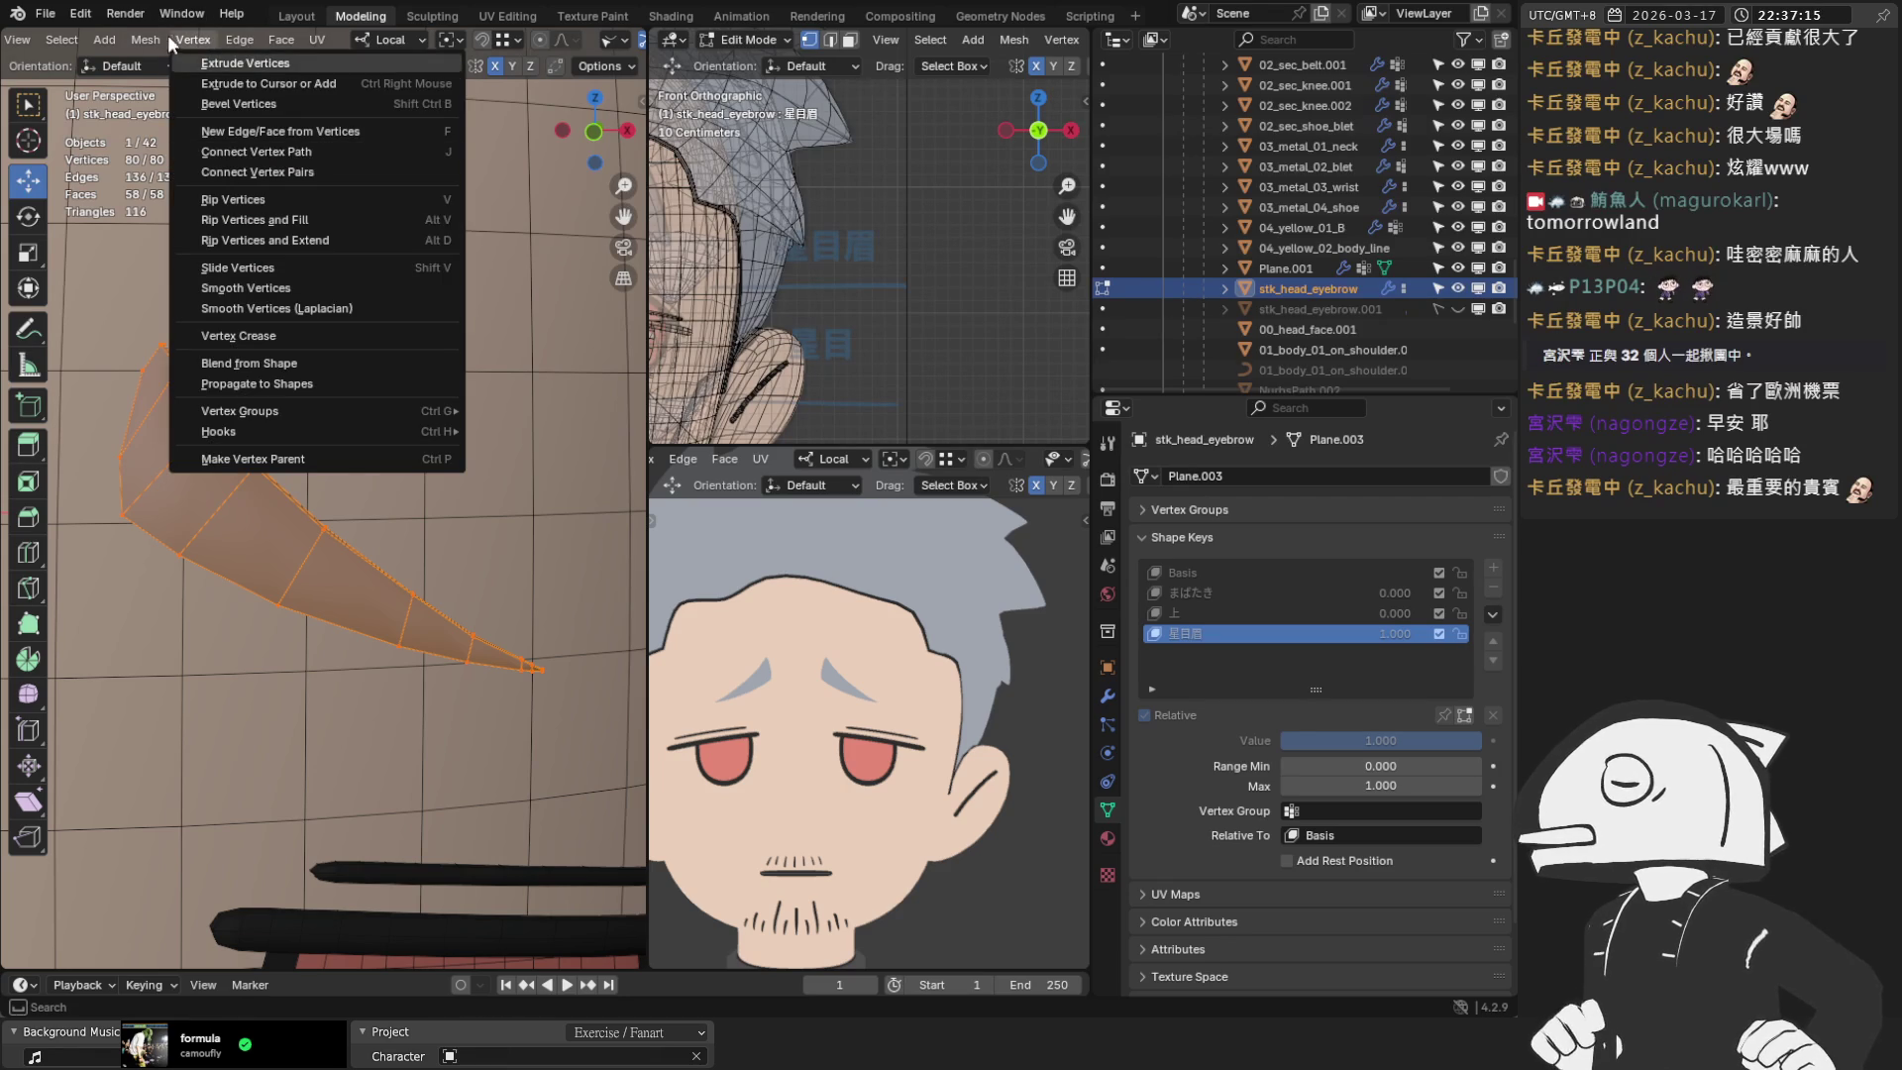
left_click(227, 39)
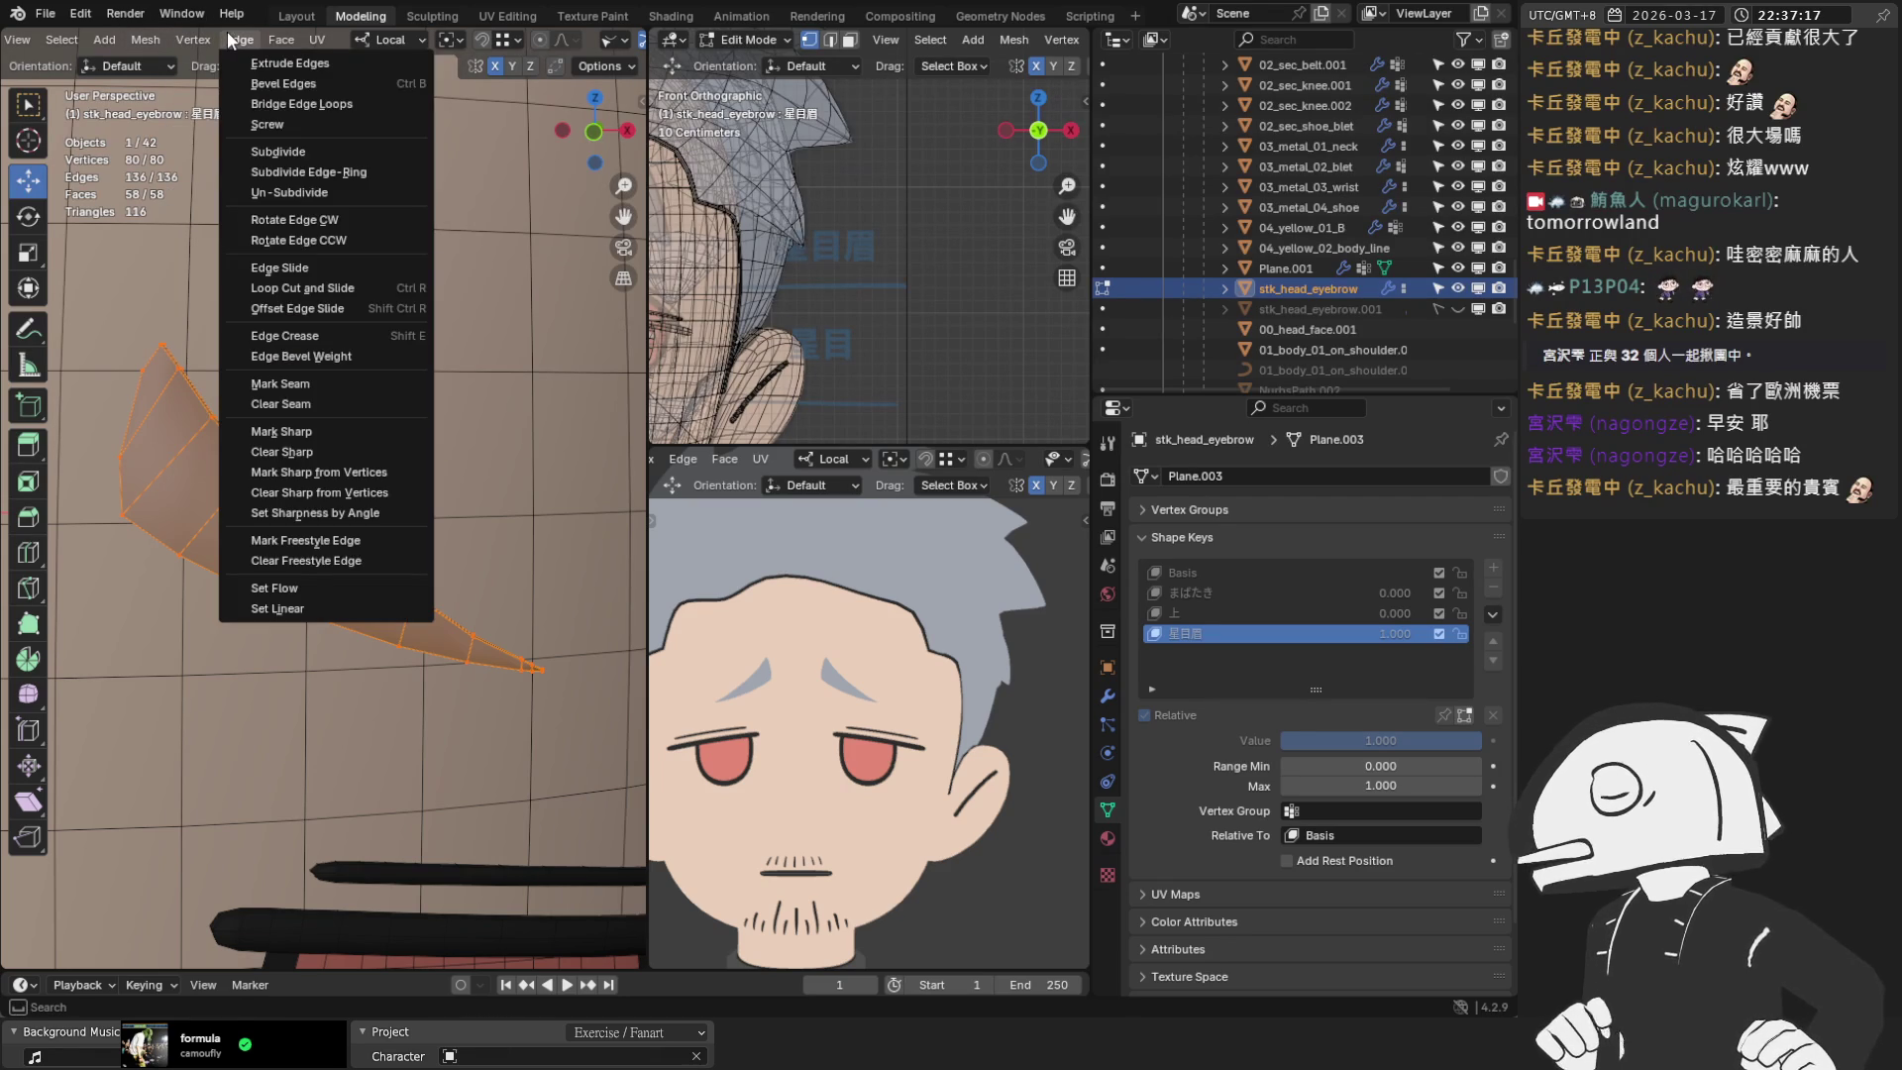
mouse_move(289, 37)
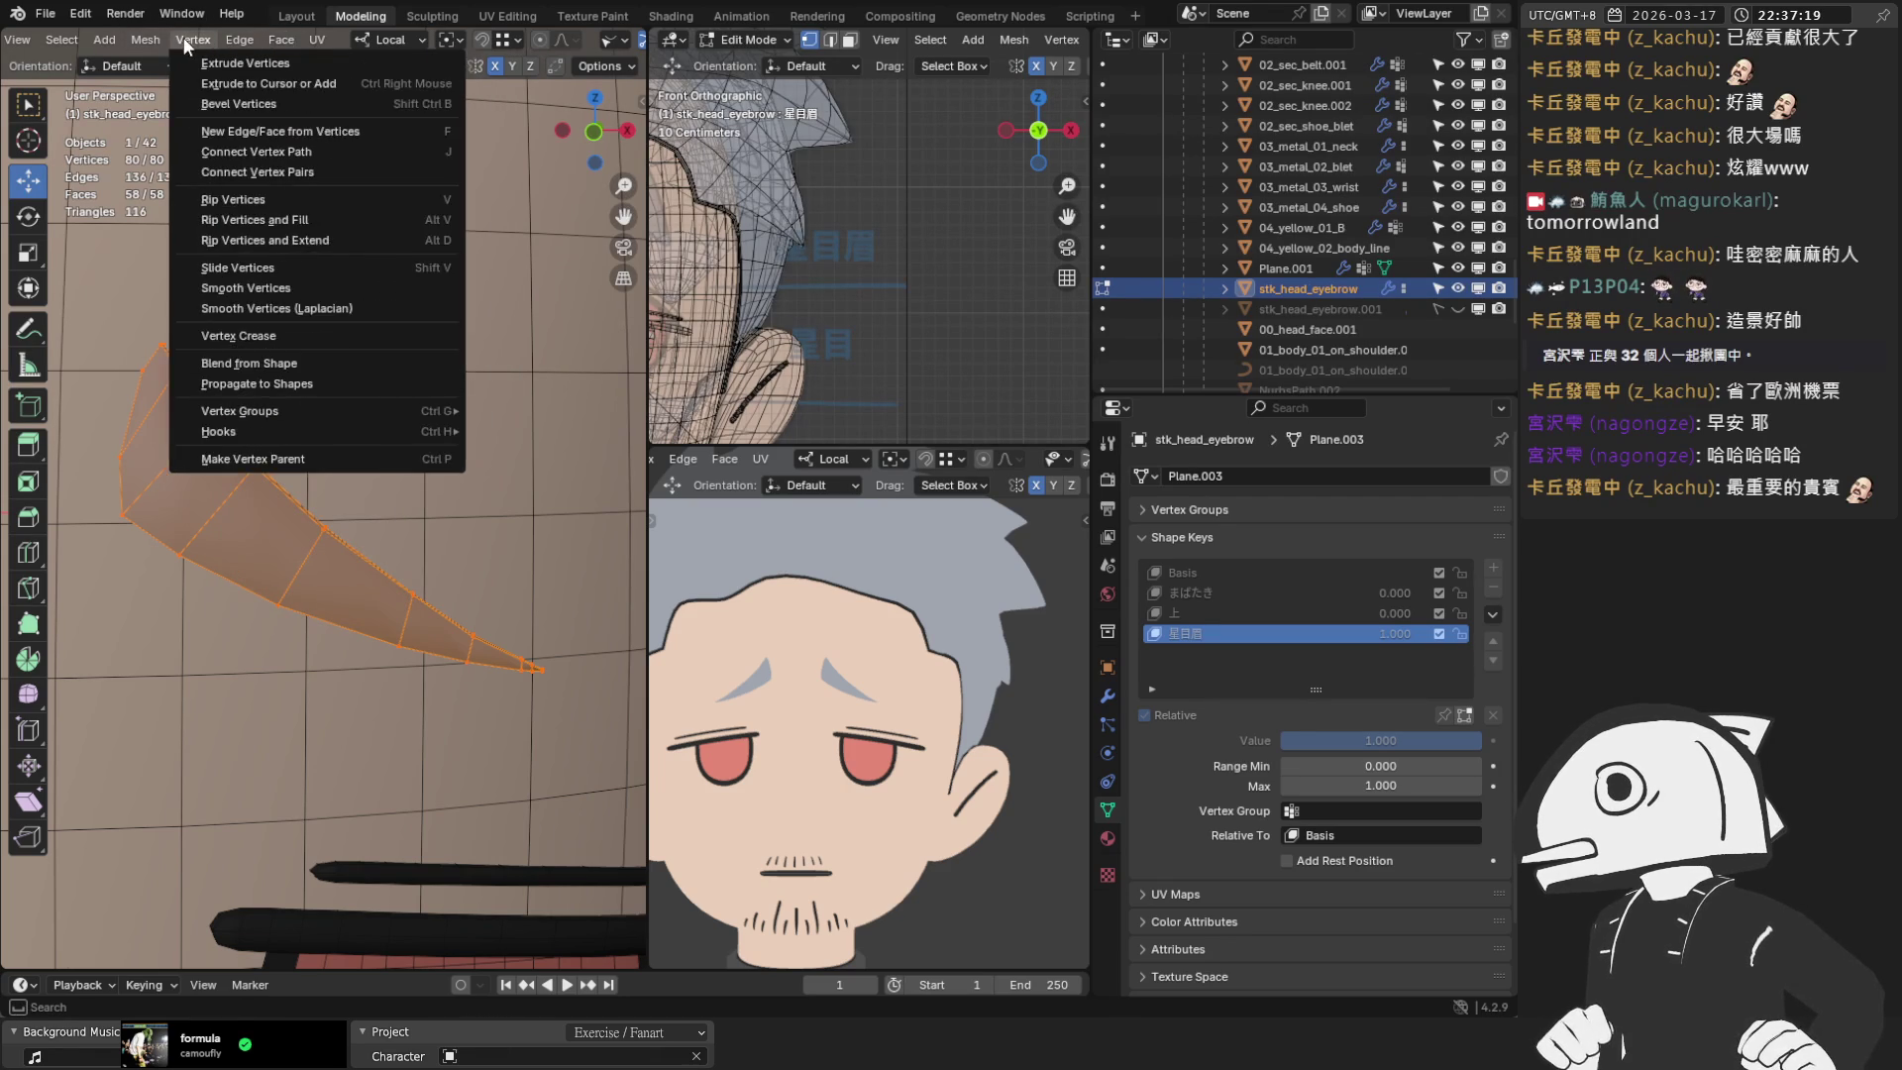
mouse_move(146, 44)
mouse_move(269, 398)
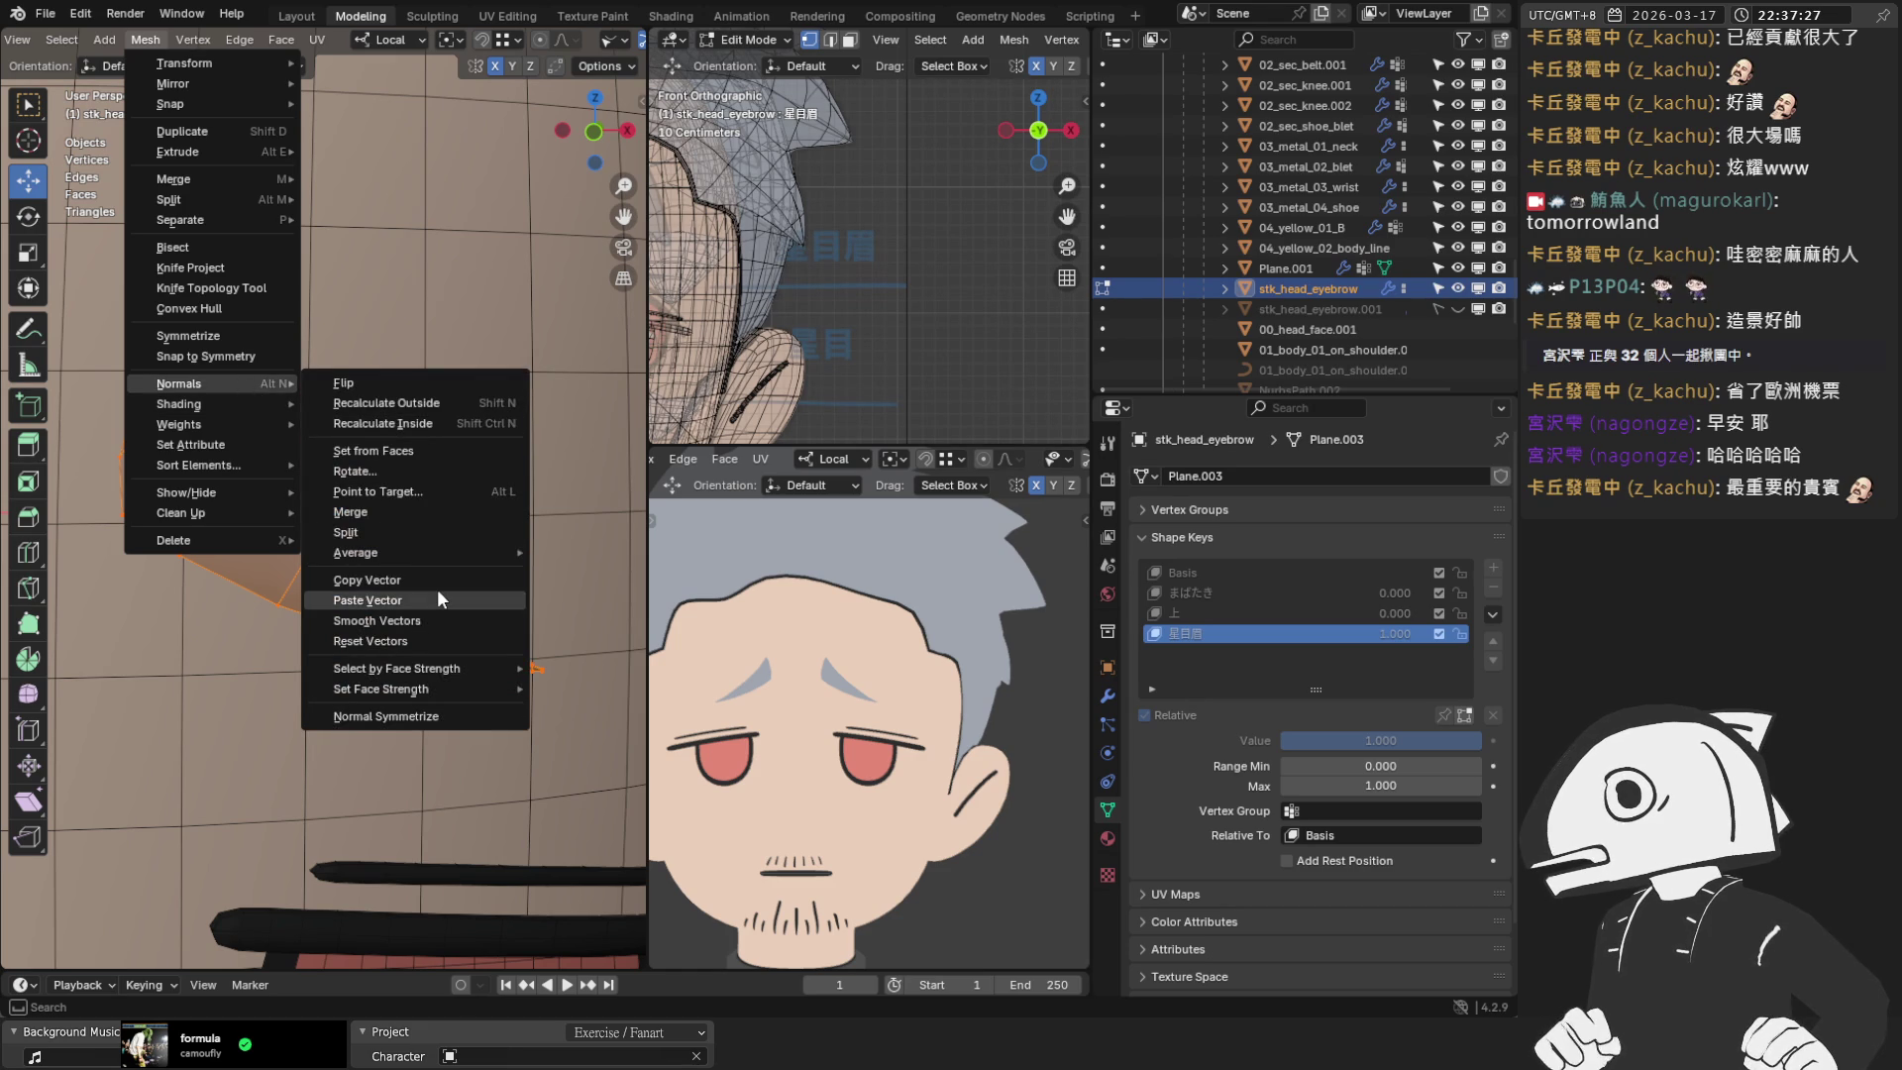
Return to Object Mode in front view and unhide stk_head_eyebrow.001 in the Outliner
left_click(429, 641)
key("Tab")
scroll(382, 521, "down", 3)
mouse_move(357, 520)
middle_mouse_down()
mouse_move(343, 532)
mouse_move(436, 573)
mouse_move(545, 547)
mouse_move(388, 521)
middle_mouse_up()
key("KP_1")
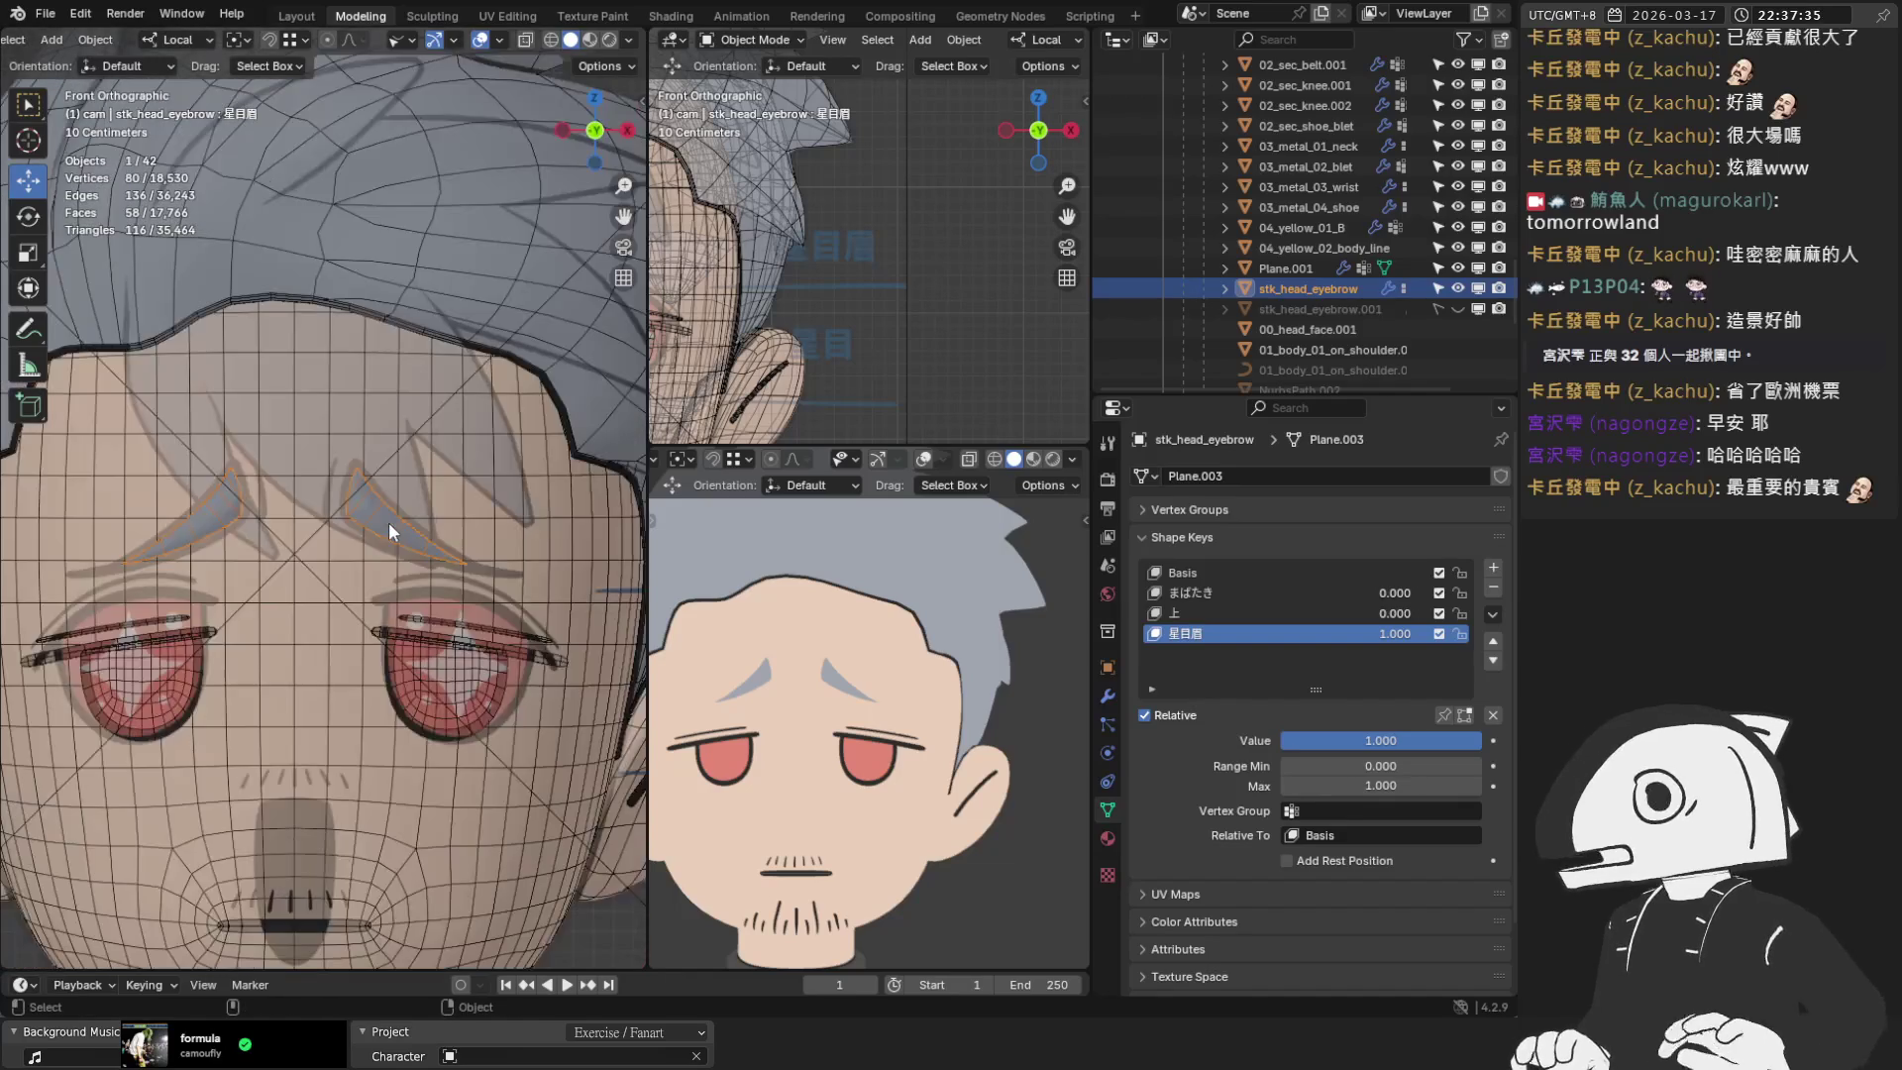
scroll(301, 478, "up", 3)
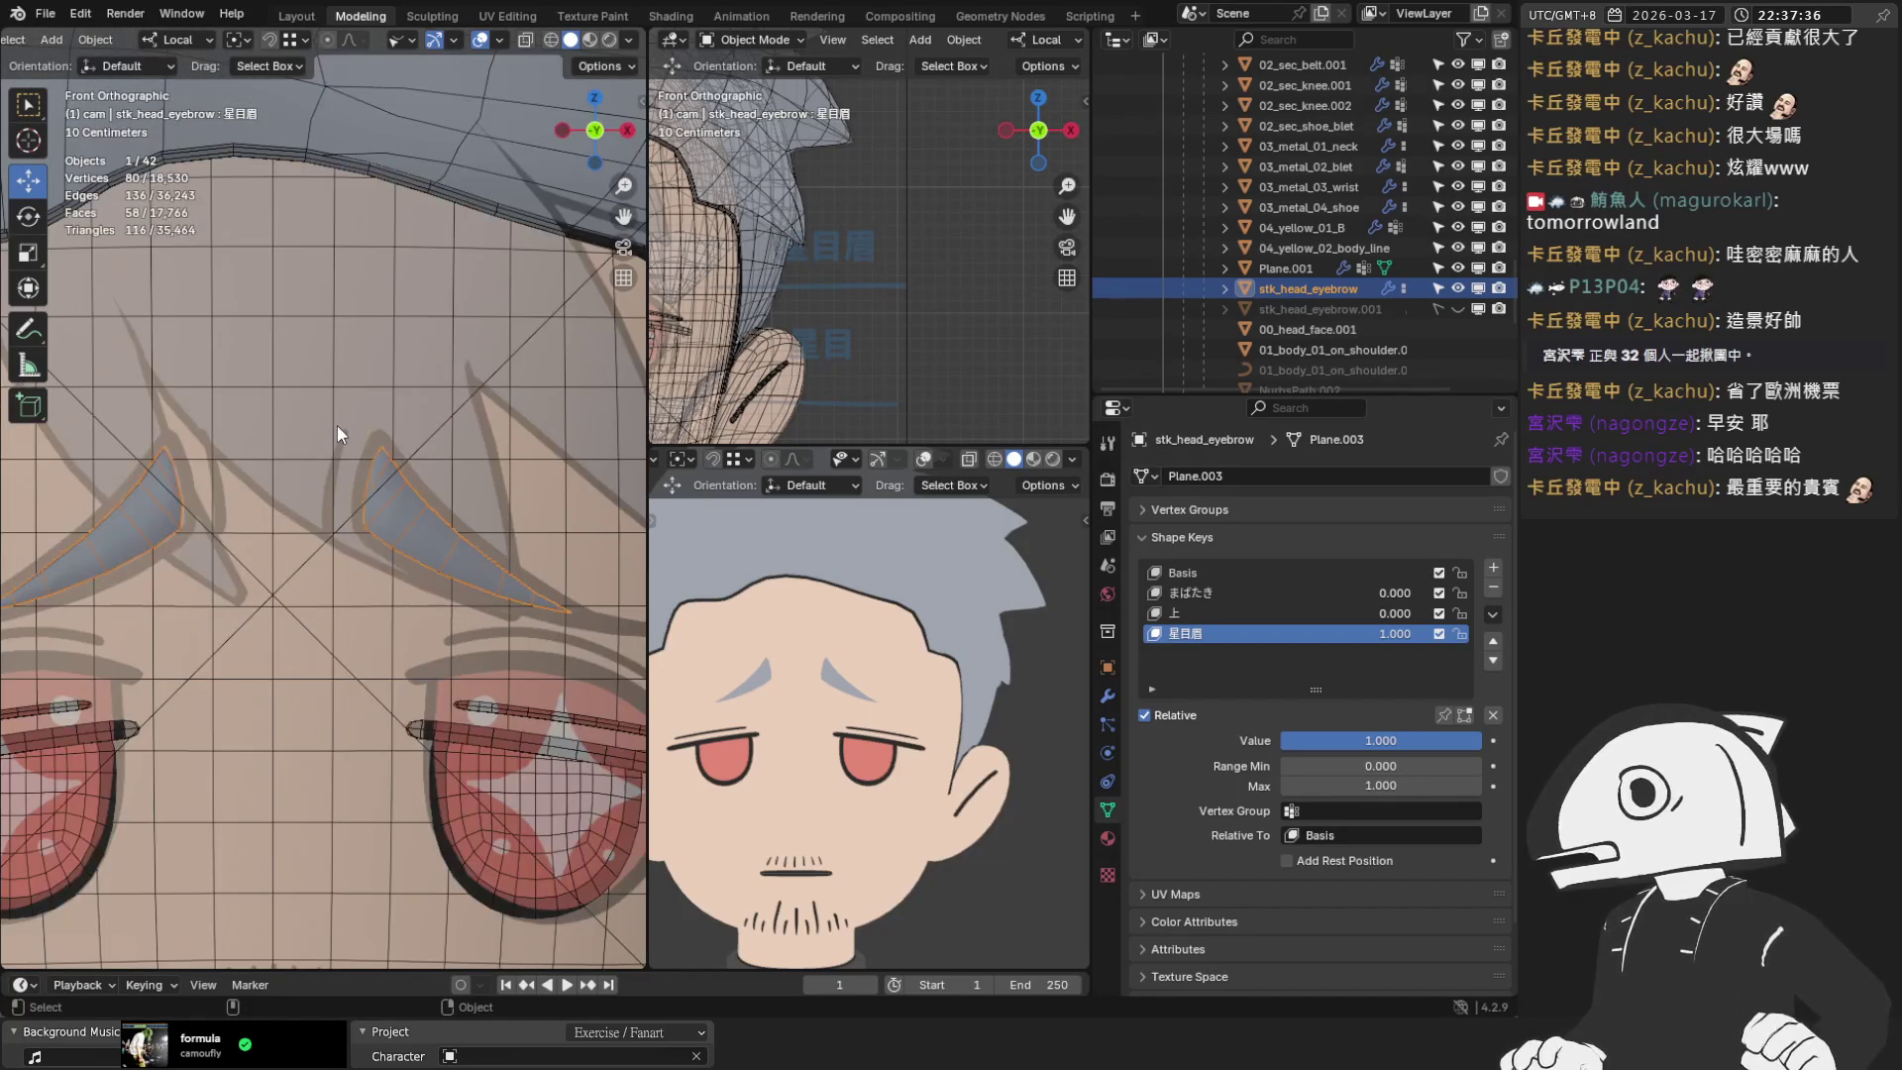
left_click(1458, 308)
Make stk_head_eyebrow.001 the active object and enter its Edit Mode
key("Tab")
scroll(455, 509, "up", 3)
key("Tab")
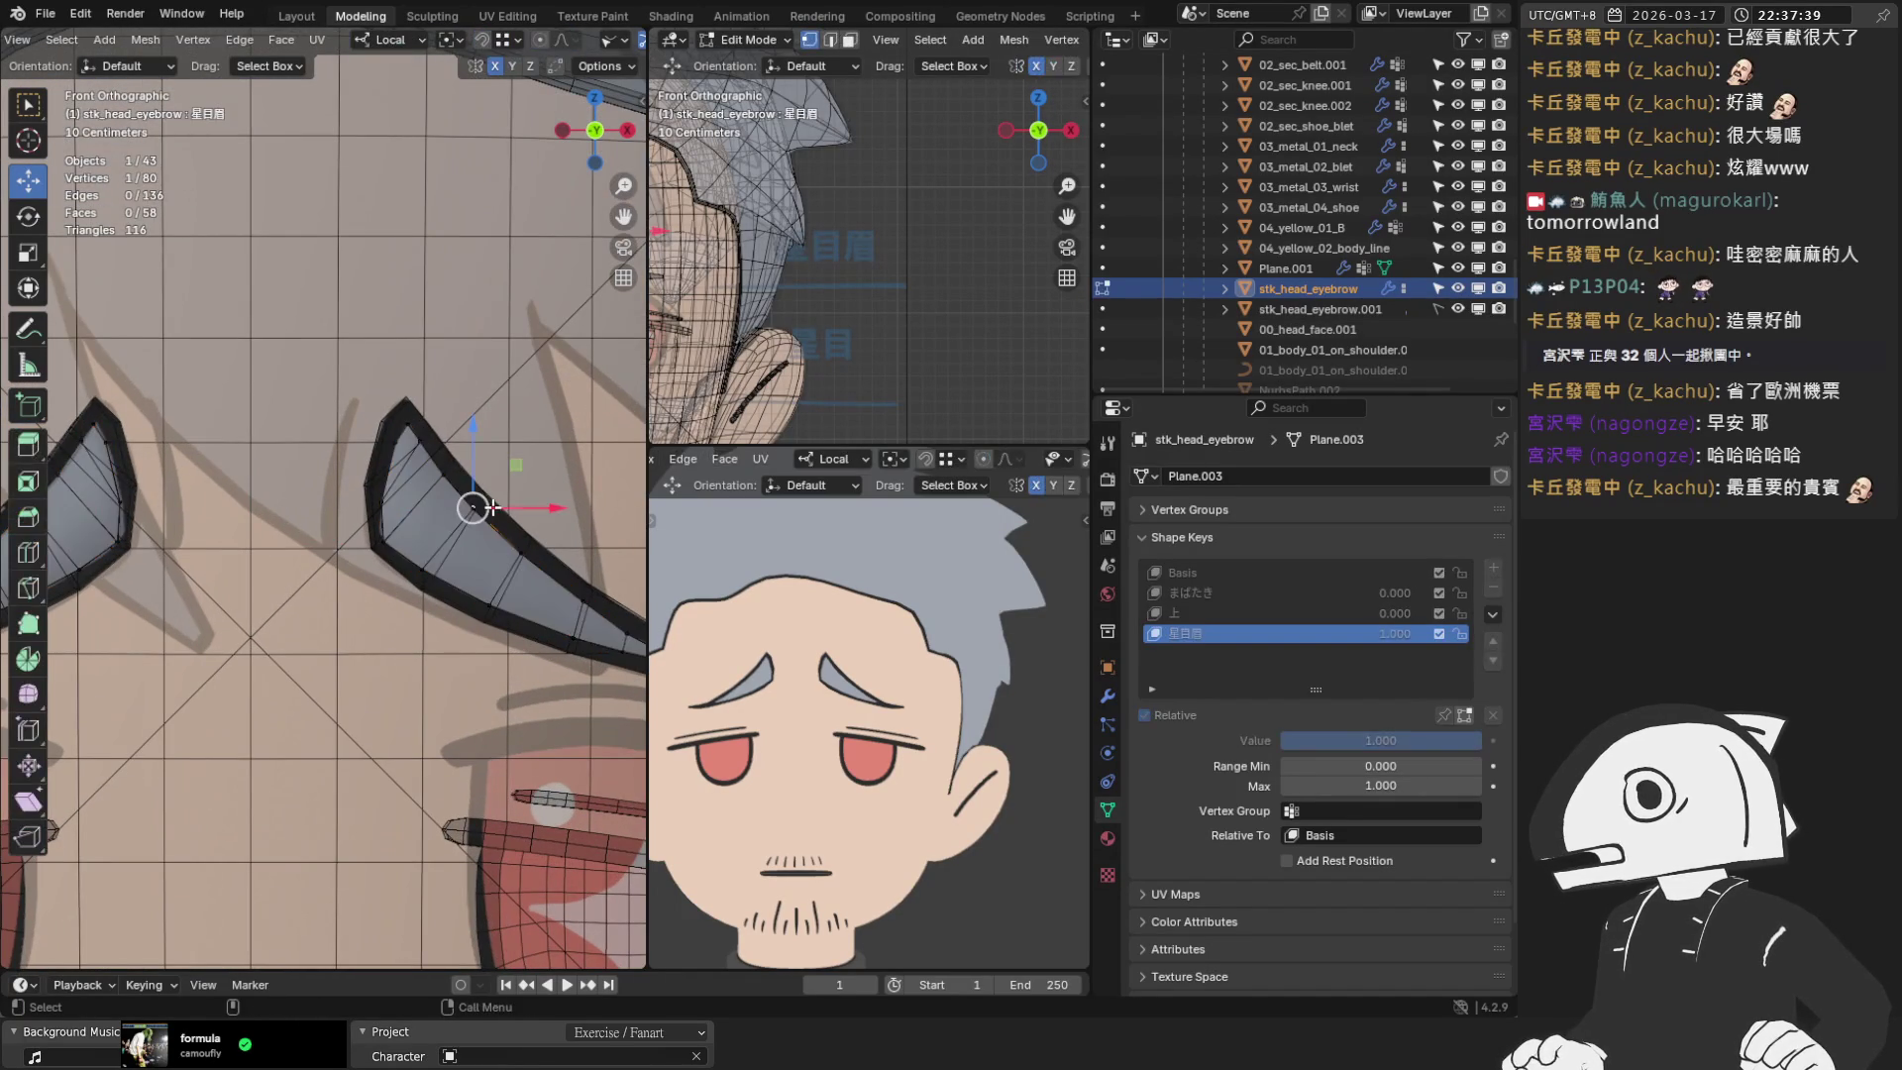
left_click(504, 513)
scroll(521, 508, "up", 2)
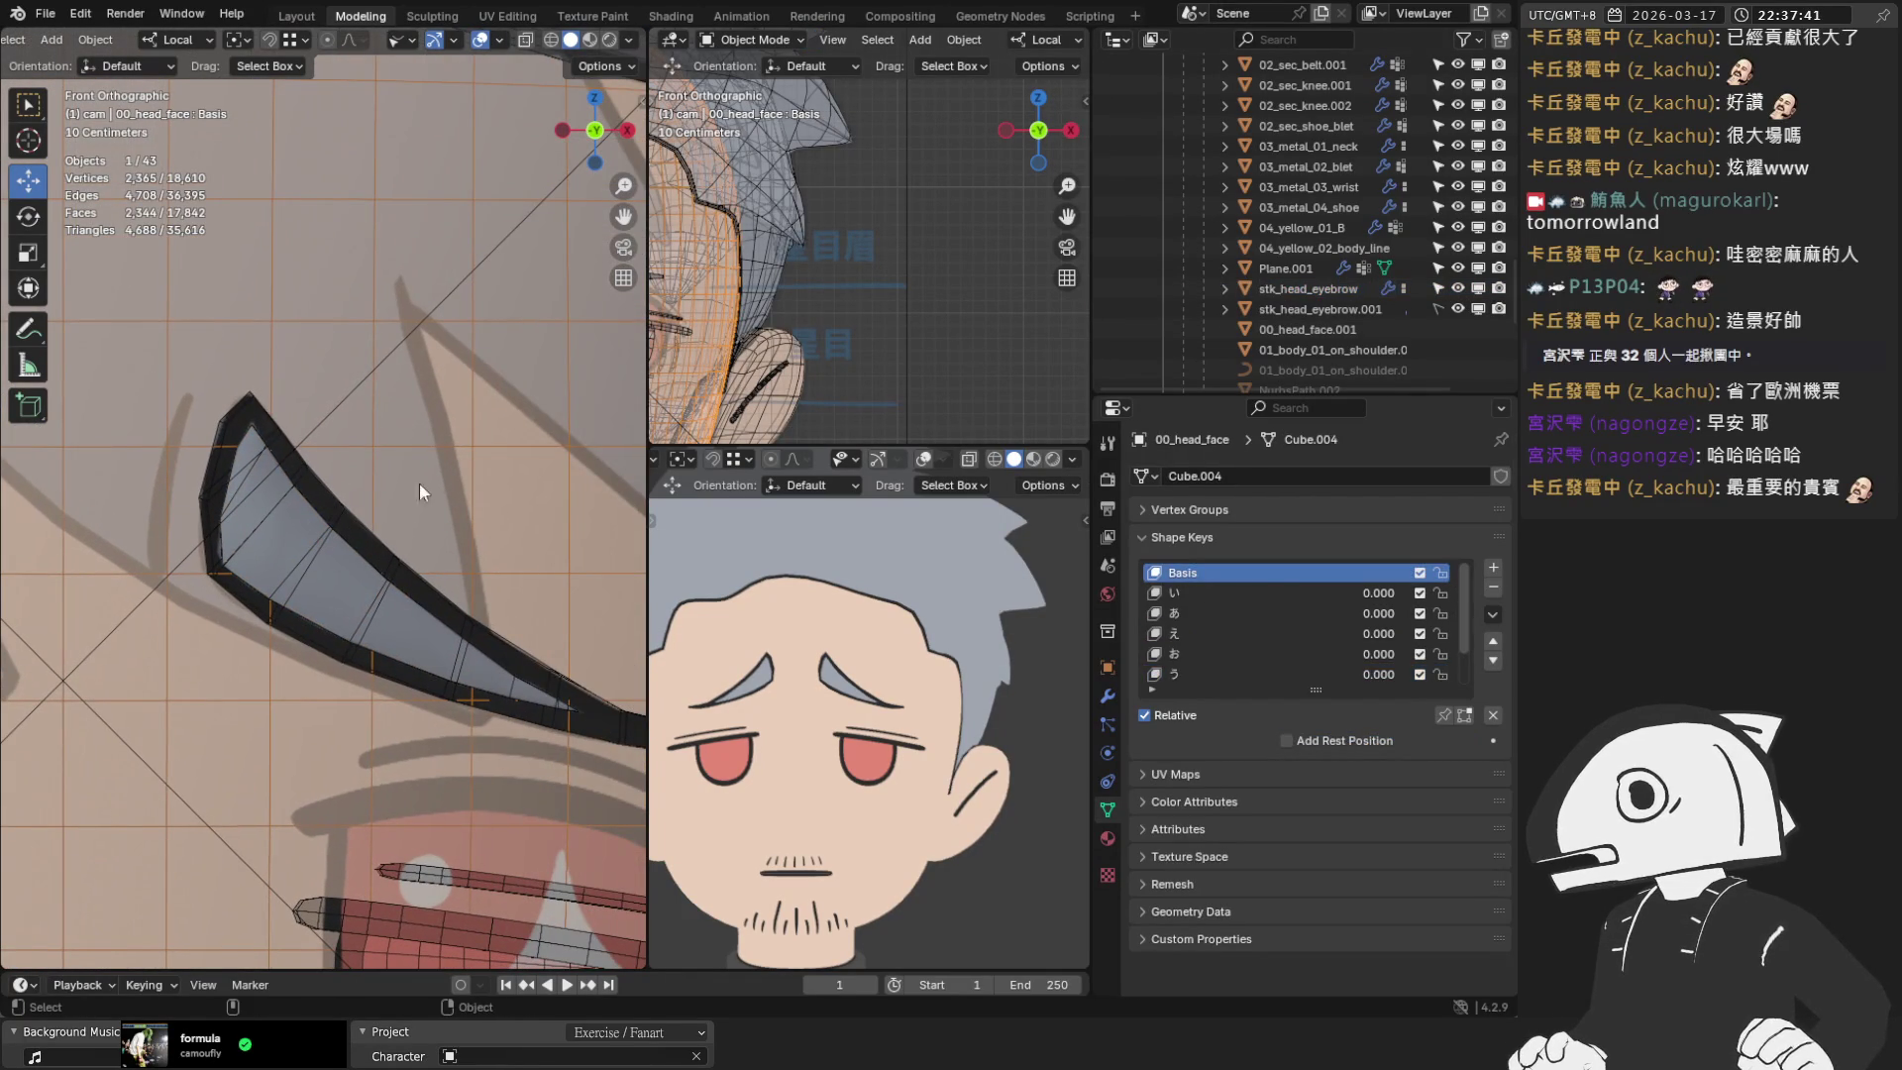
left_click(1457, 309)
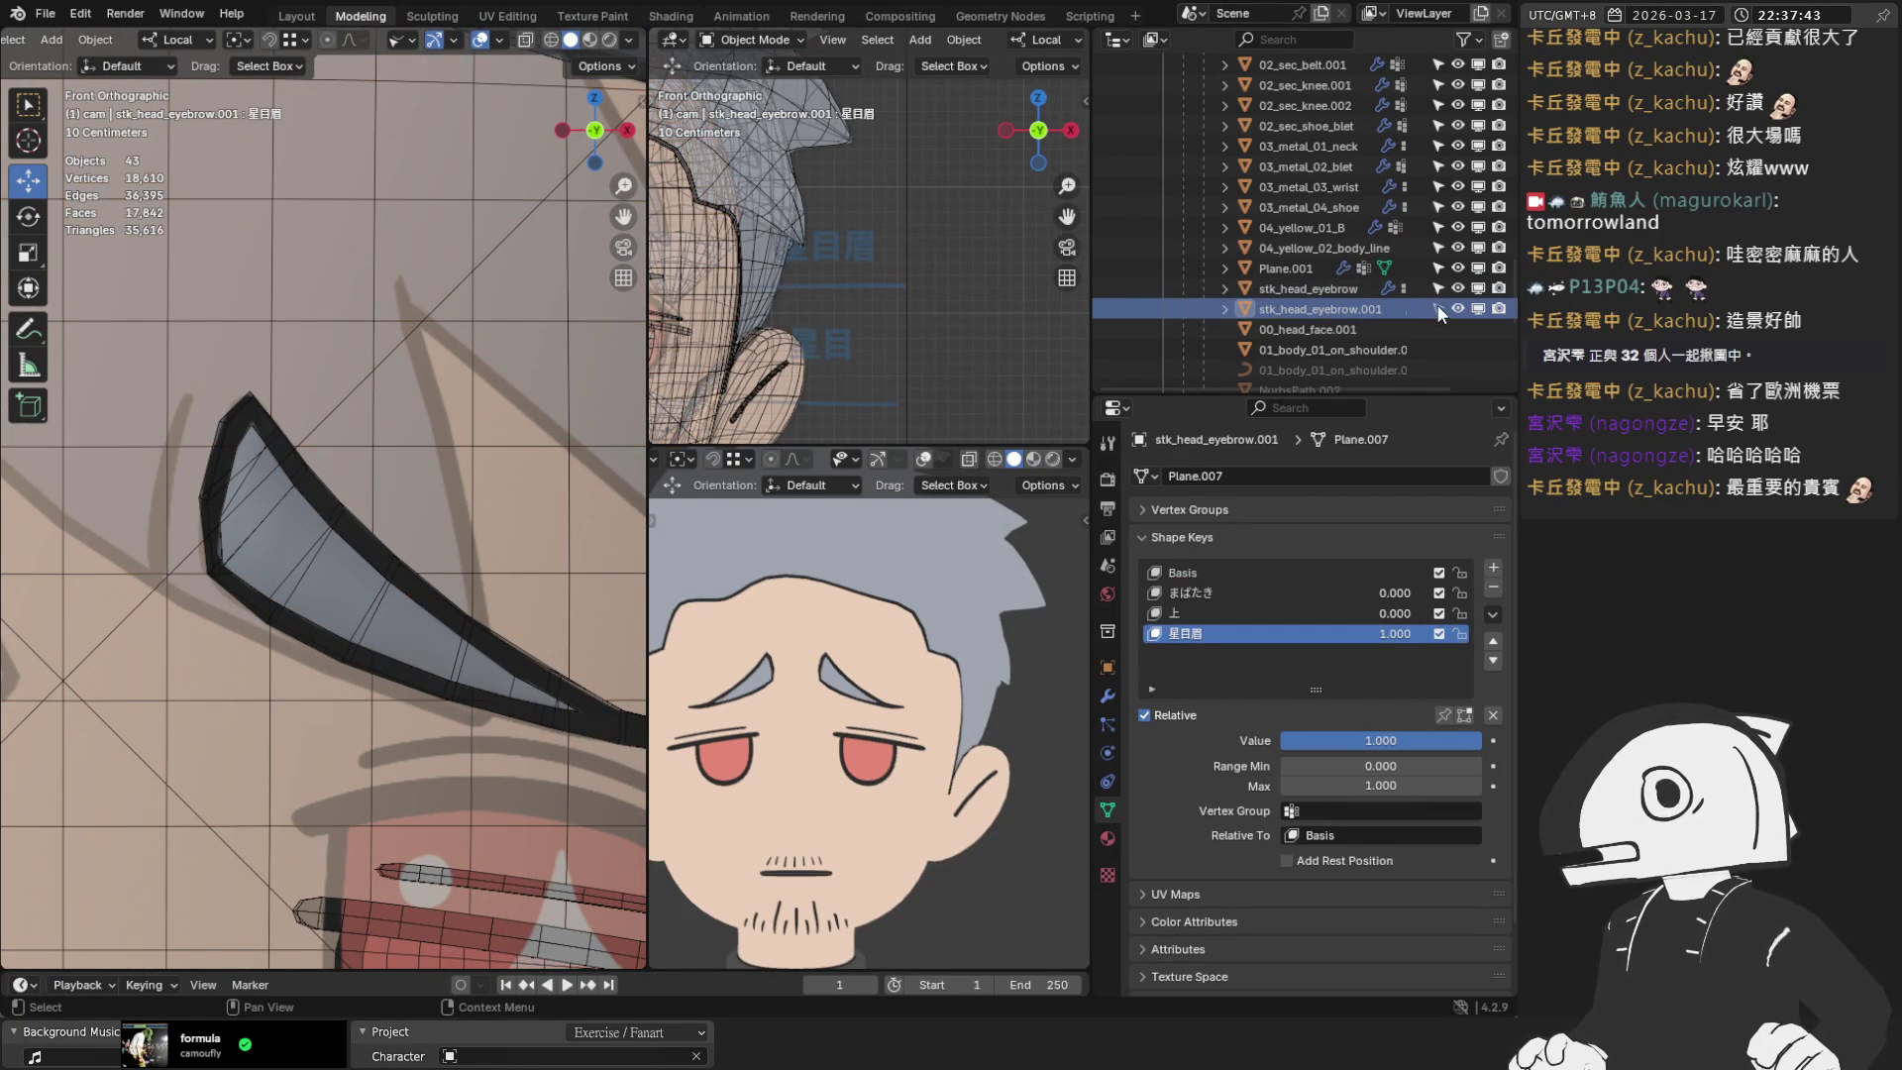
key("Tab")
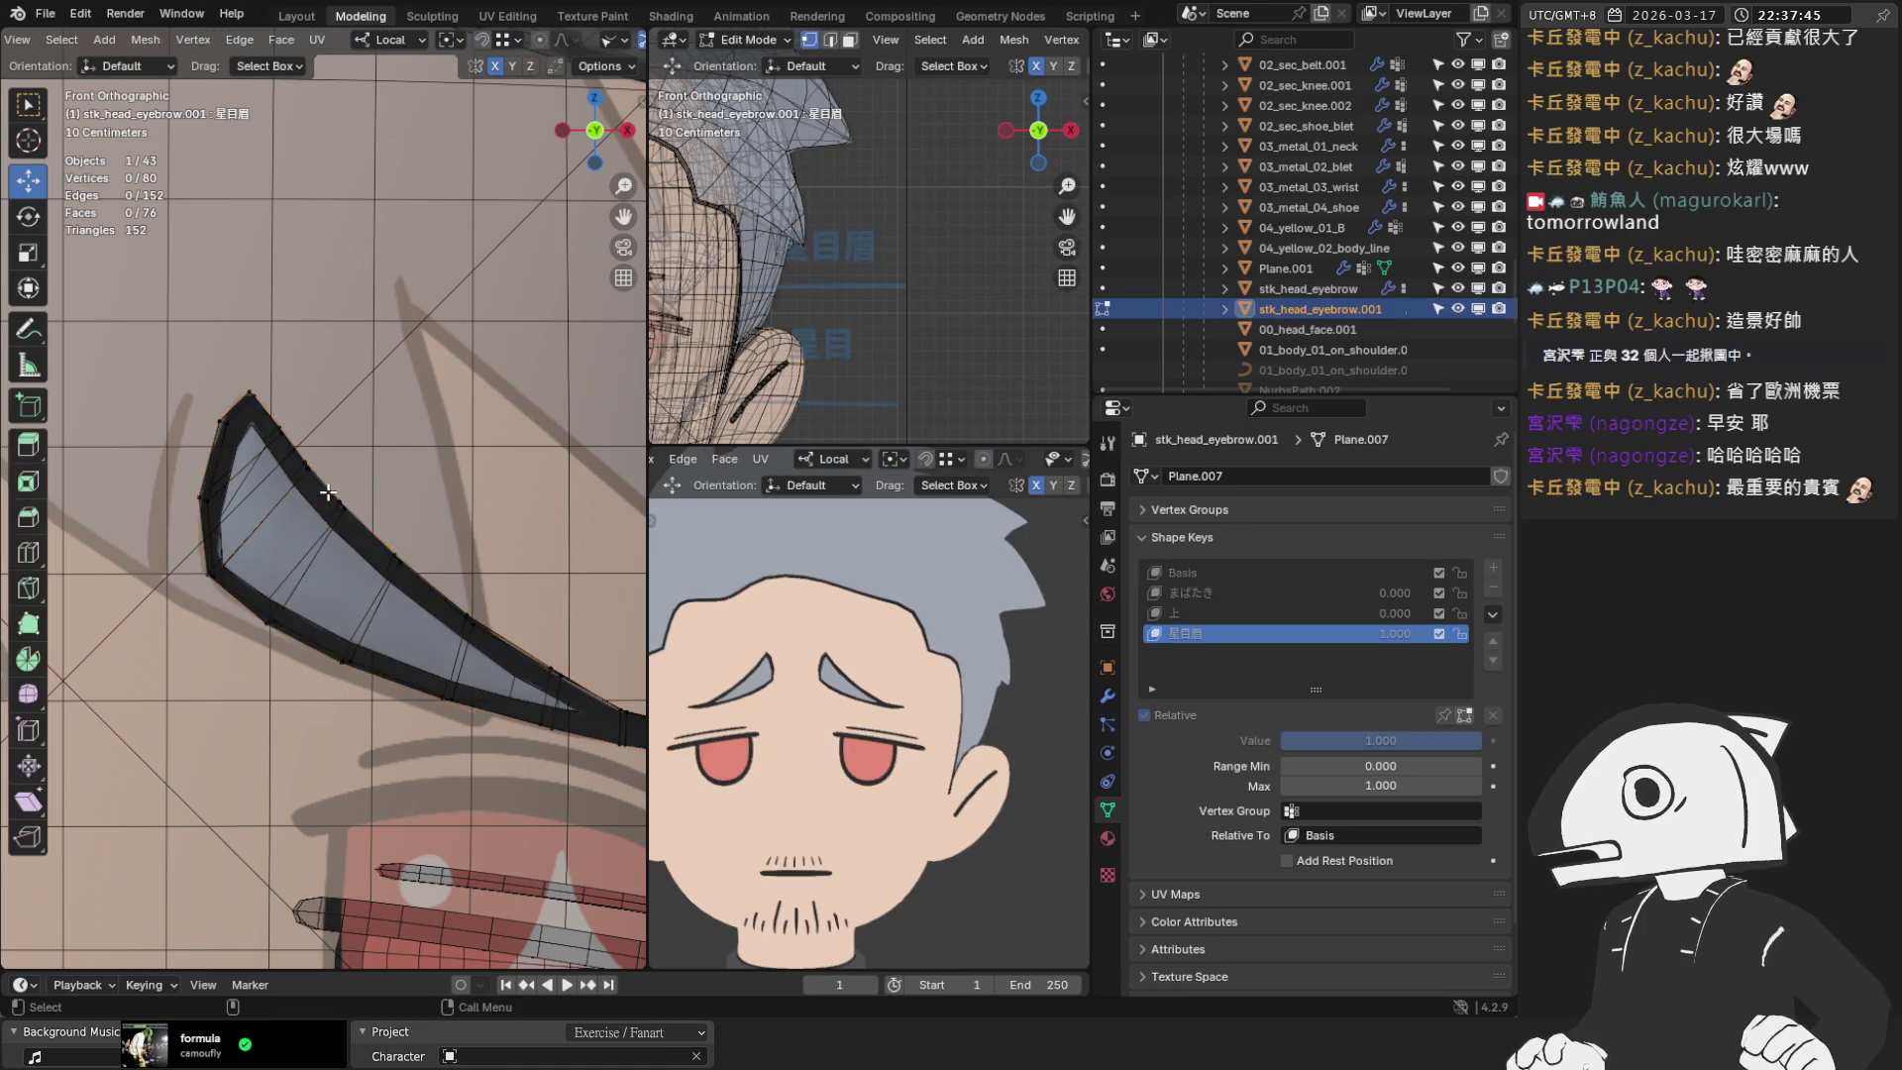
Move the eyebrow tip vertex and the top vertex of stk_head_eyebrow.001 onto the sketch's brow line
scroll(266, 468, "up", 2)
scroll(277, 446, "up", 2)
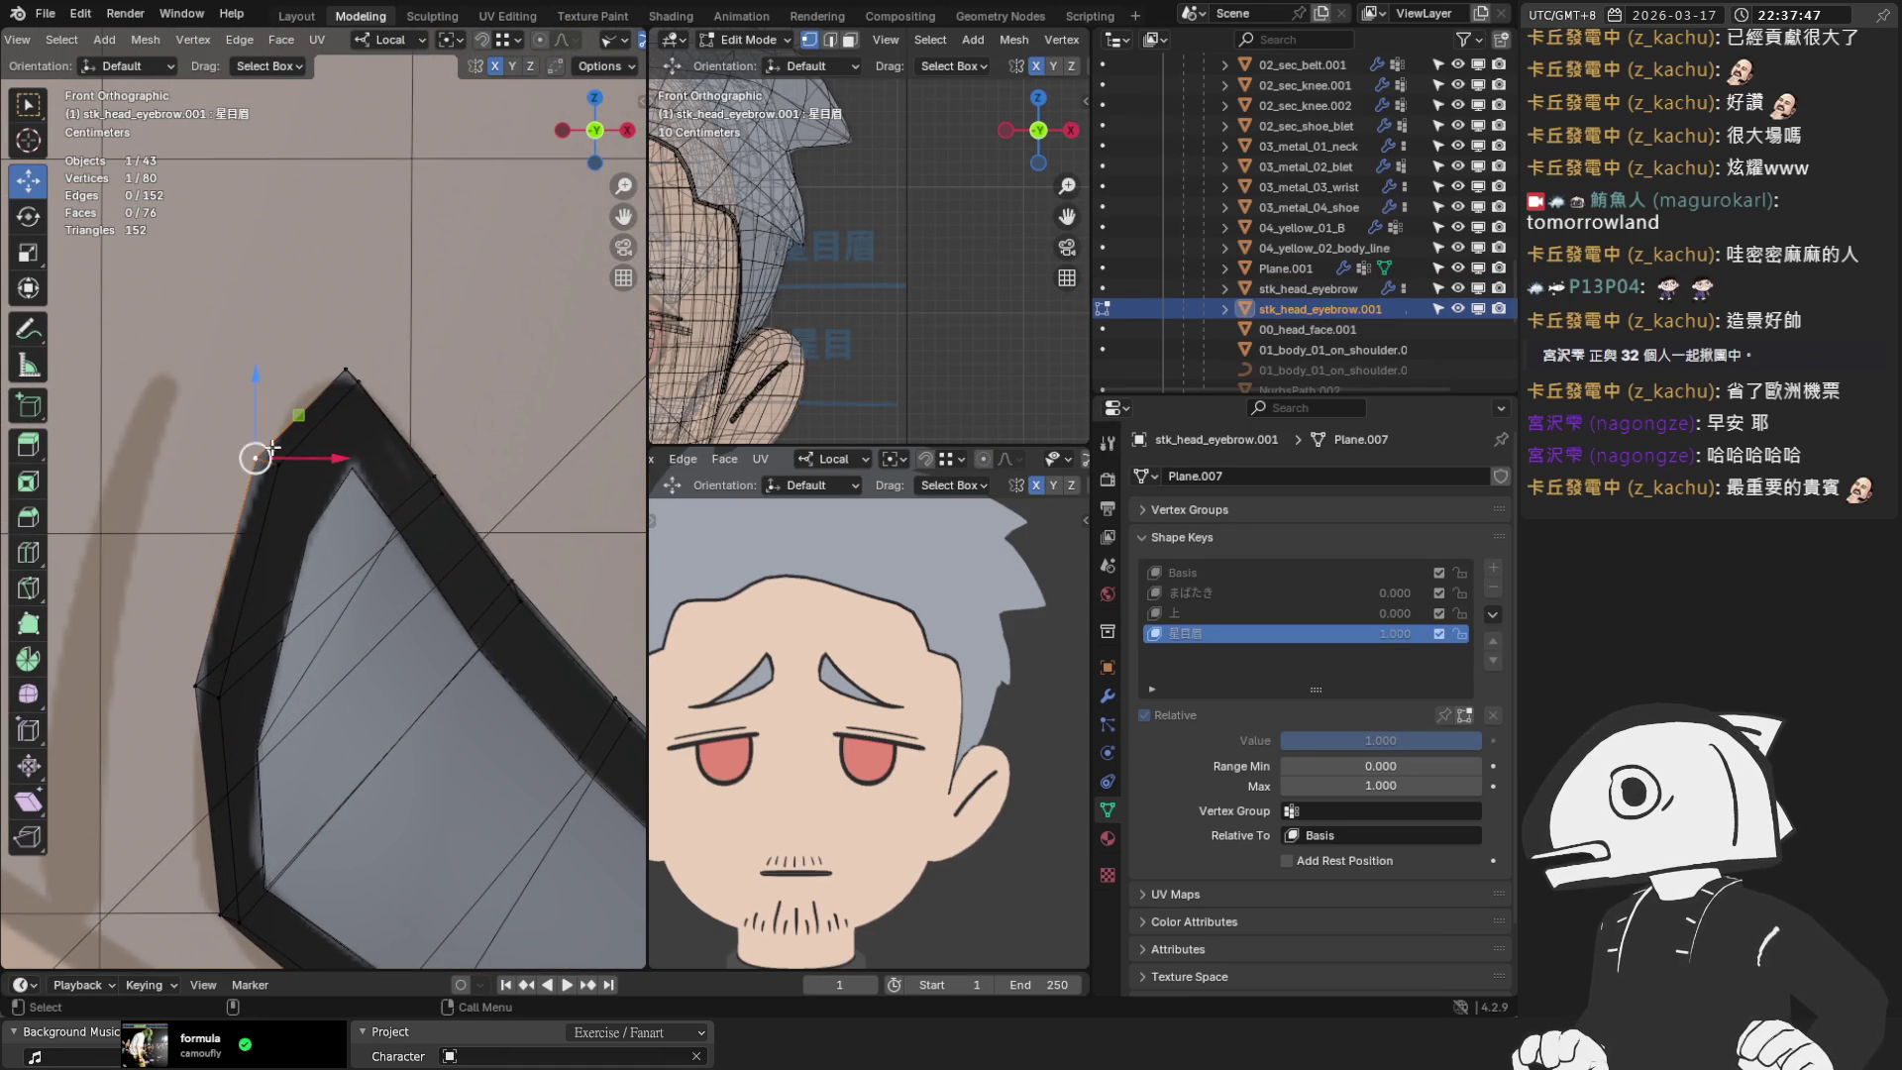
scroll(272, 456, "up", 1)
mouse_move(242, 451)
left_mouse_down()
mouse_move(220, 434)
mouse_move(253, 402)
left_mouse_up()
left_click(242, 442, "shift")
scroll(241, 442, "up", 3)
left_click(375, 218)
left_click_drag(376, 240, 366, 241)
Using X-ray to pick an adjacent vertex, move the two top vertices onto the outline
scroll(539, 39, "down", 5)
left_click(528, 42)
left_click(381, 237, "shift")
left_click(527, 39)
mouse_move(370, 230)
left_mouse_down()
mouse_move(356, 242)
mouse_move(380, 253)
left_mouse_up()
Pull a single vertex further along the eyebrow down toward the sketch
scroll(526, 496, "down", 2)
scroll(526, 495, "up", 2)
middle_click_drag(540, 477, 396, 503, "shift")
scroll(396, 503, "up", 1)
left_click(428, 468)
mouse_move(428, 469)
left_mouse_down()
mouse_move(441, 518)
mouse_move(493, 527)
left_mouse_up()
Reshape the next brow vertices, nudging a pair up and left onto the sketch line
scroll(441, 513, "up", 2)
scroll(494, 527, "down", 3)
mouse_move(391, 513)
middle_mouse_down("shift")
mouse_move(381, 501)
mouse_move(472, 472)
middle_mouse_up("shift")
left_click(493, 431)
left_click_drag(492, 429, 458, 424)
left_click(466, 429, "shift")
scroll(459, 424, "down", 2)
middle_click_drag(425, 433, 305, 459, "shift")
scroll(305, 459, "up", 4)
left_click_drag(245, 434, 244, 431)
Pull a lower eyebrow vertex down and right, then push it along Y
scroll(287, 475, "down", 3)
mouse_move(285, 495)
middle_mouse_down("shift")
mouse_move(307, 307)
mouse_move(294, 167)
mouse_move(381, 631)
middle_mouse_up("shift")
left_click_drag(349, 612, 388, 628)
scroll(479, 642, "down", 2)
mouse_move(479, 642)
middle_mouse_down("shift")
mouse_move(305, 514)
mouse_move(295, 535)
mouse_move(335, 462)
mouse_move(425, 493)
mouse_move(166, 435)
mouse_move(283, 556)
middle_mouse_up("shift")
scroll(280, 560, "up", 2)
left_click_drag(349, 609, 347, 611)
In front view, move vertices along the eyebrow band onto the sketch outline
middle_click_drag(347, 612, 396, 607)
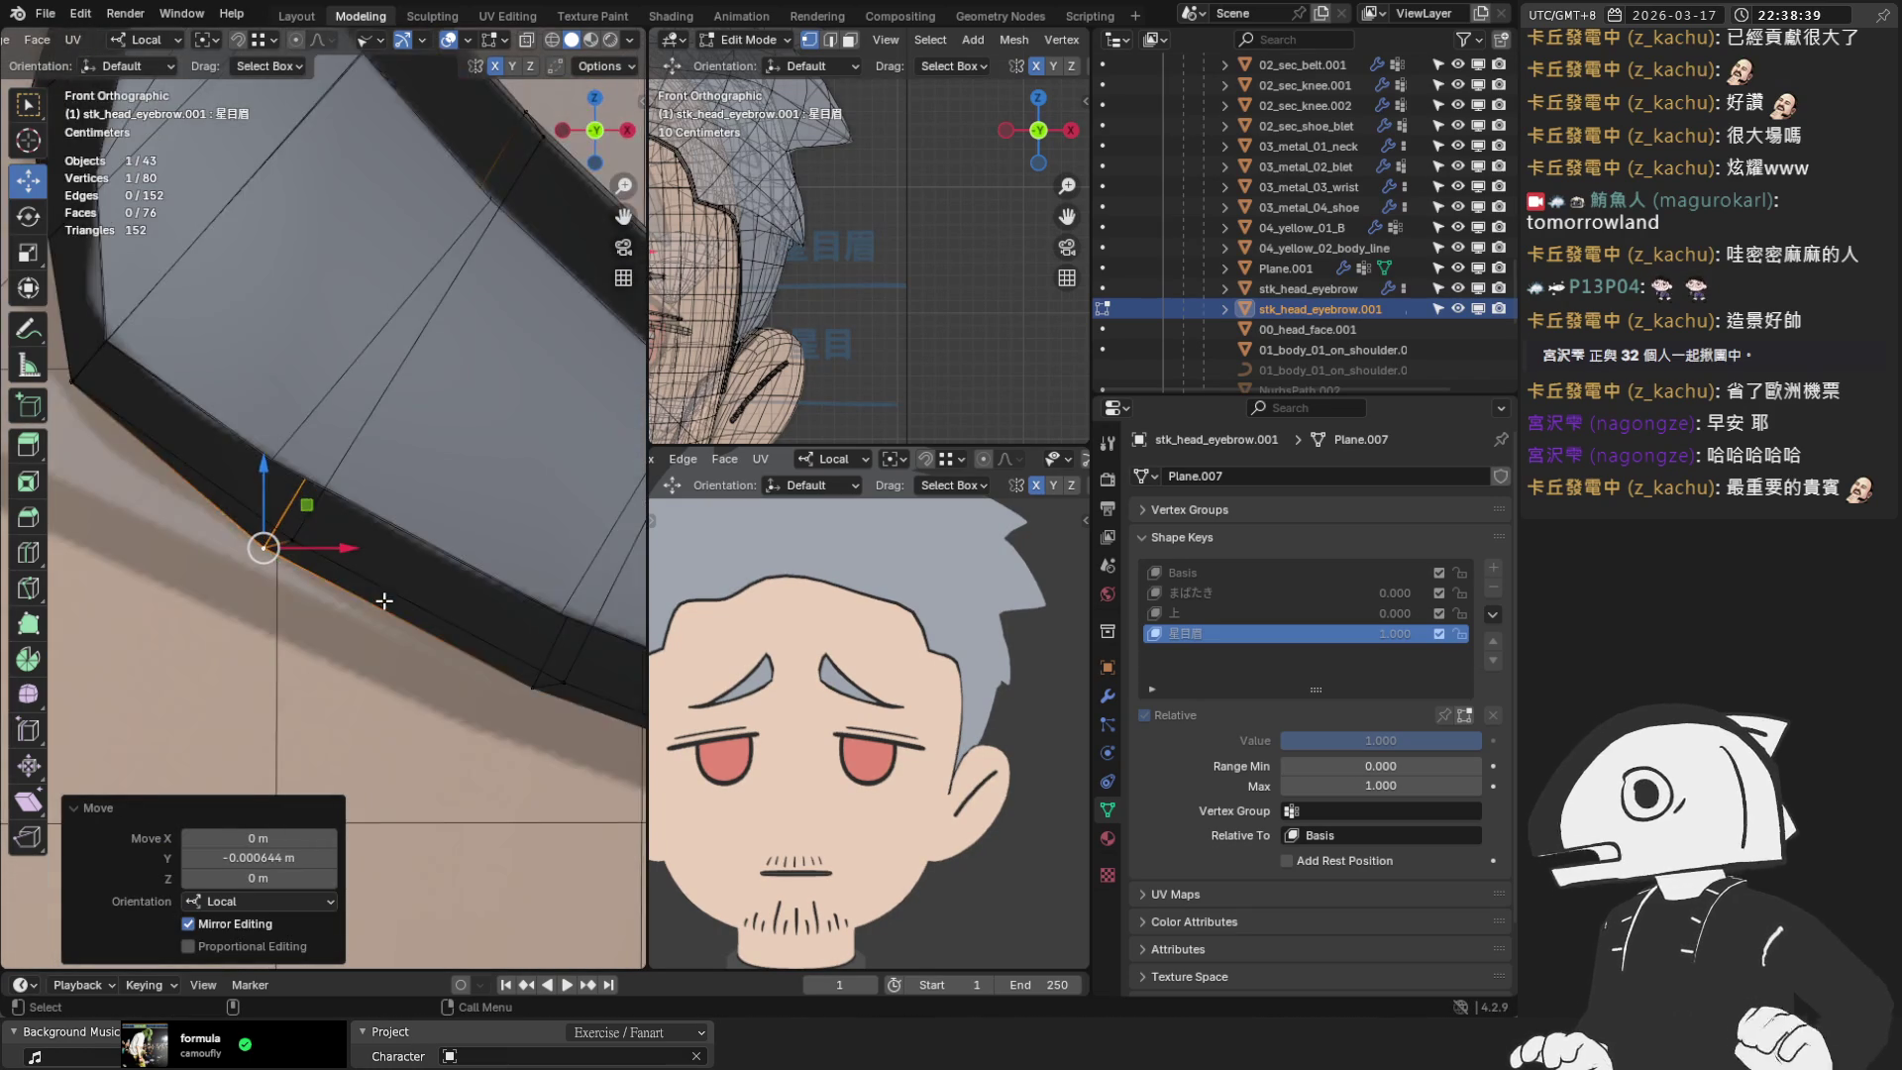
key("KP_1")
mouse_move(218, 566)
left_mouse_down()
mouse_move(171, 515)
mouse_move(279, 557)
mouse_move(199, 525)
left_mouse_up()
scroll(329, 517, "down", 4)
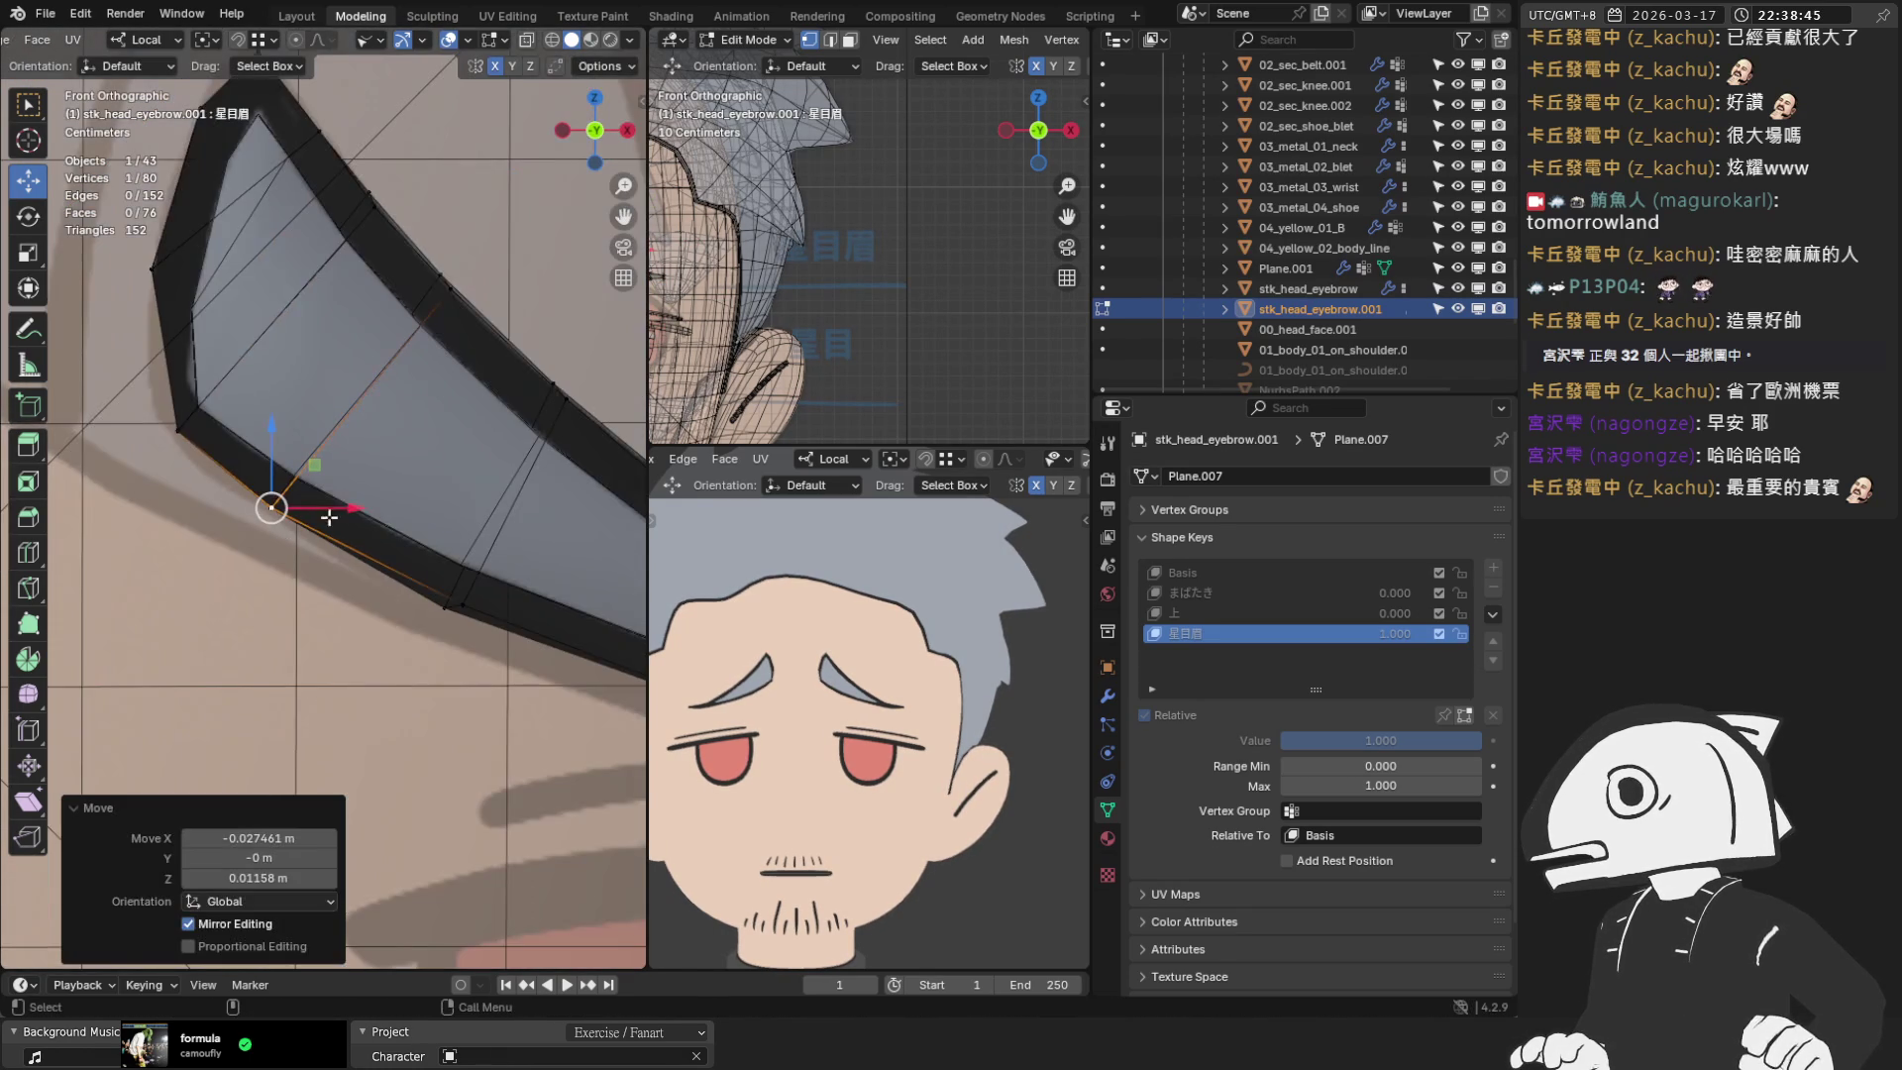
scroll(461, 406, "up", 5)
left_click_drag(337, 441, 311, 432)
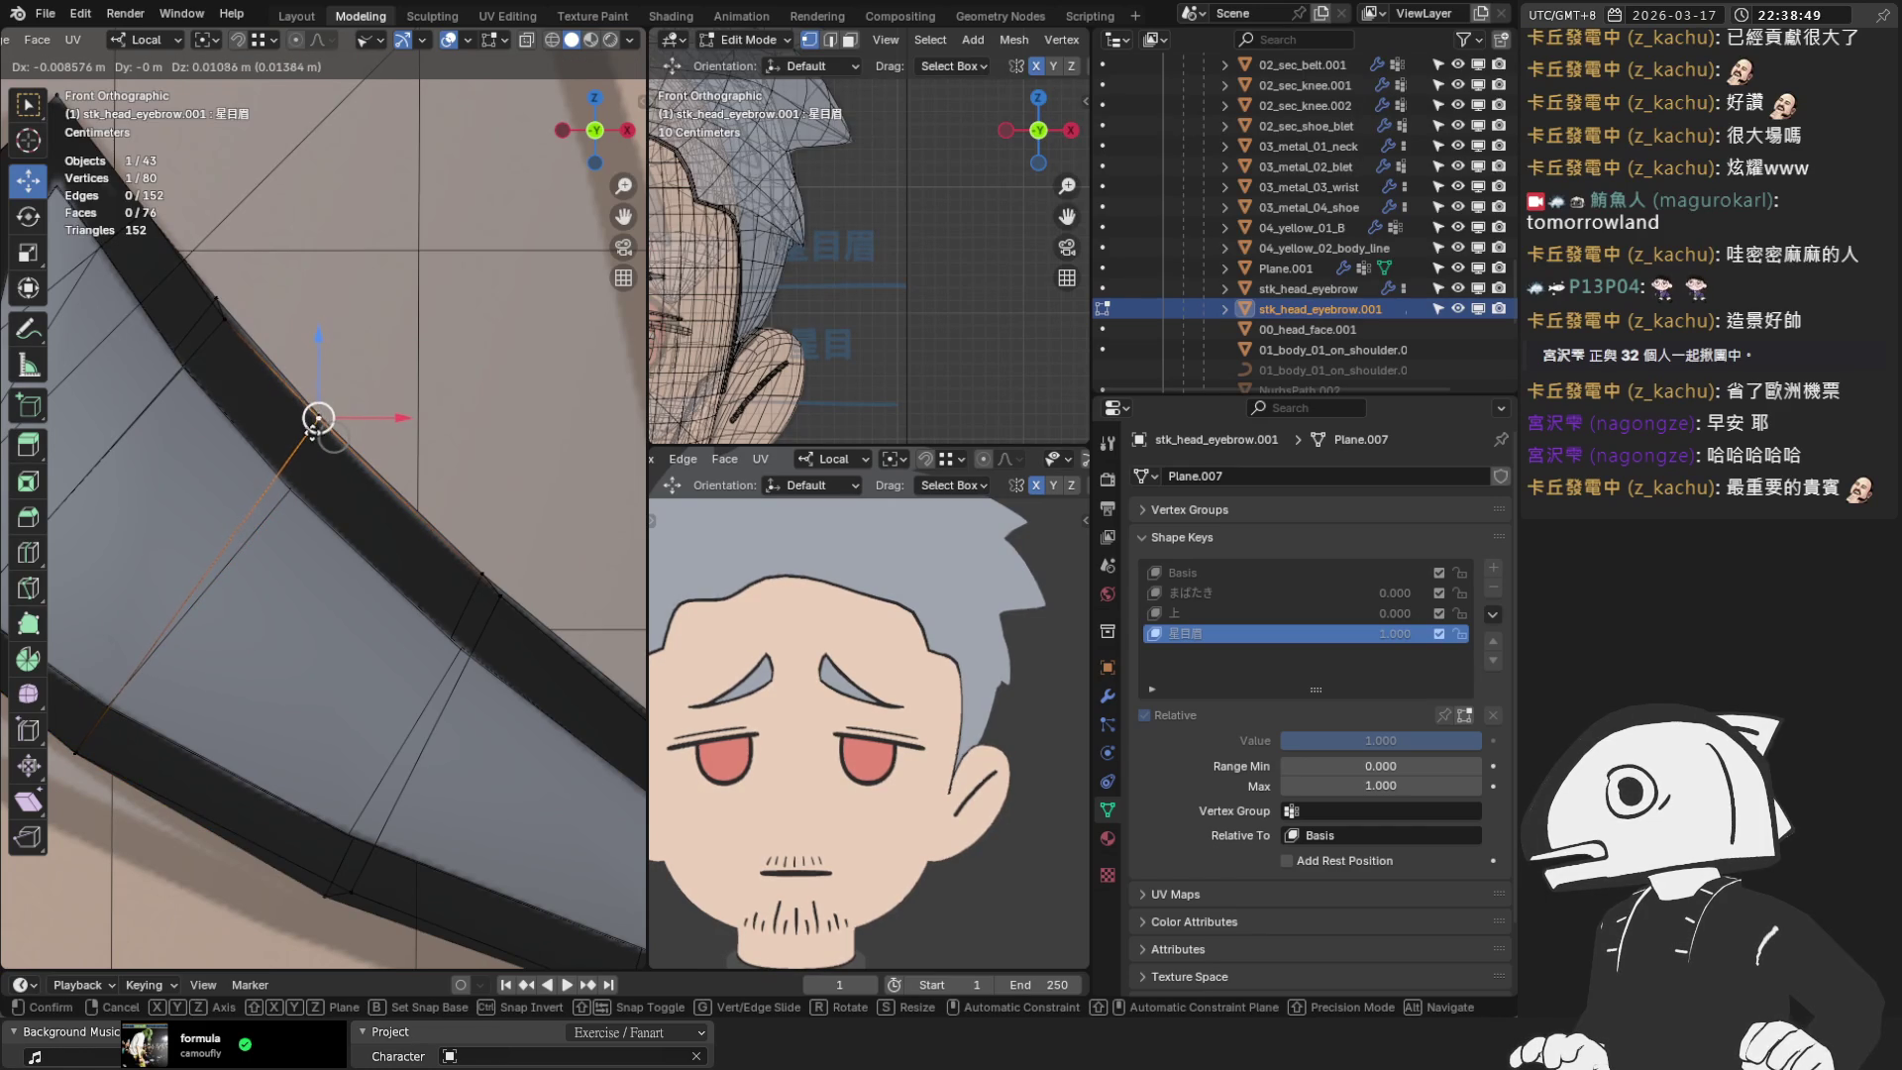
left_click_drag(315, 426, 331, 448)
Move another vertex and the lower-left eyebrow vertex to follow the sketch line
left_click(318, 414, "shift")
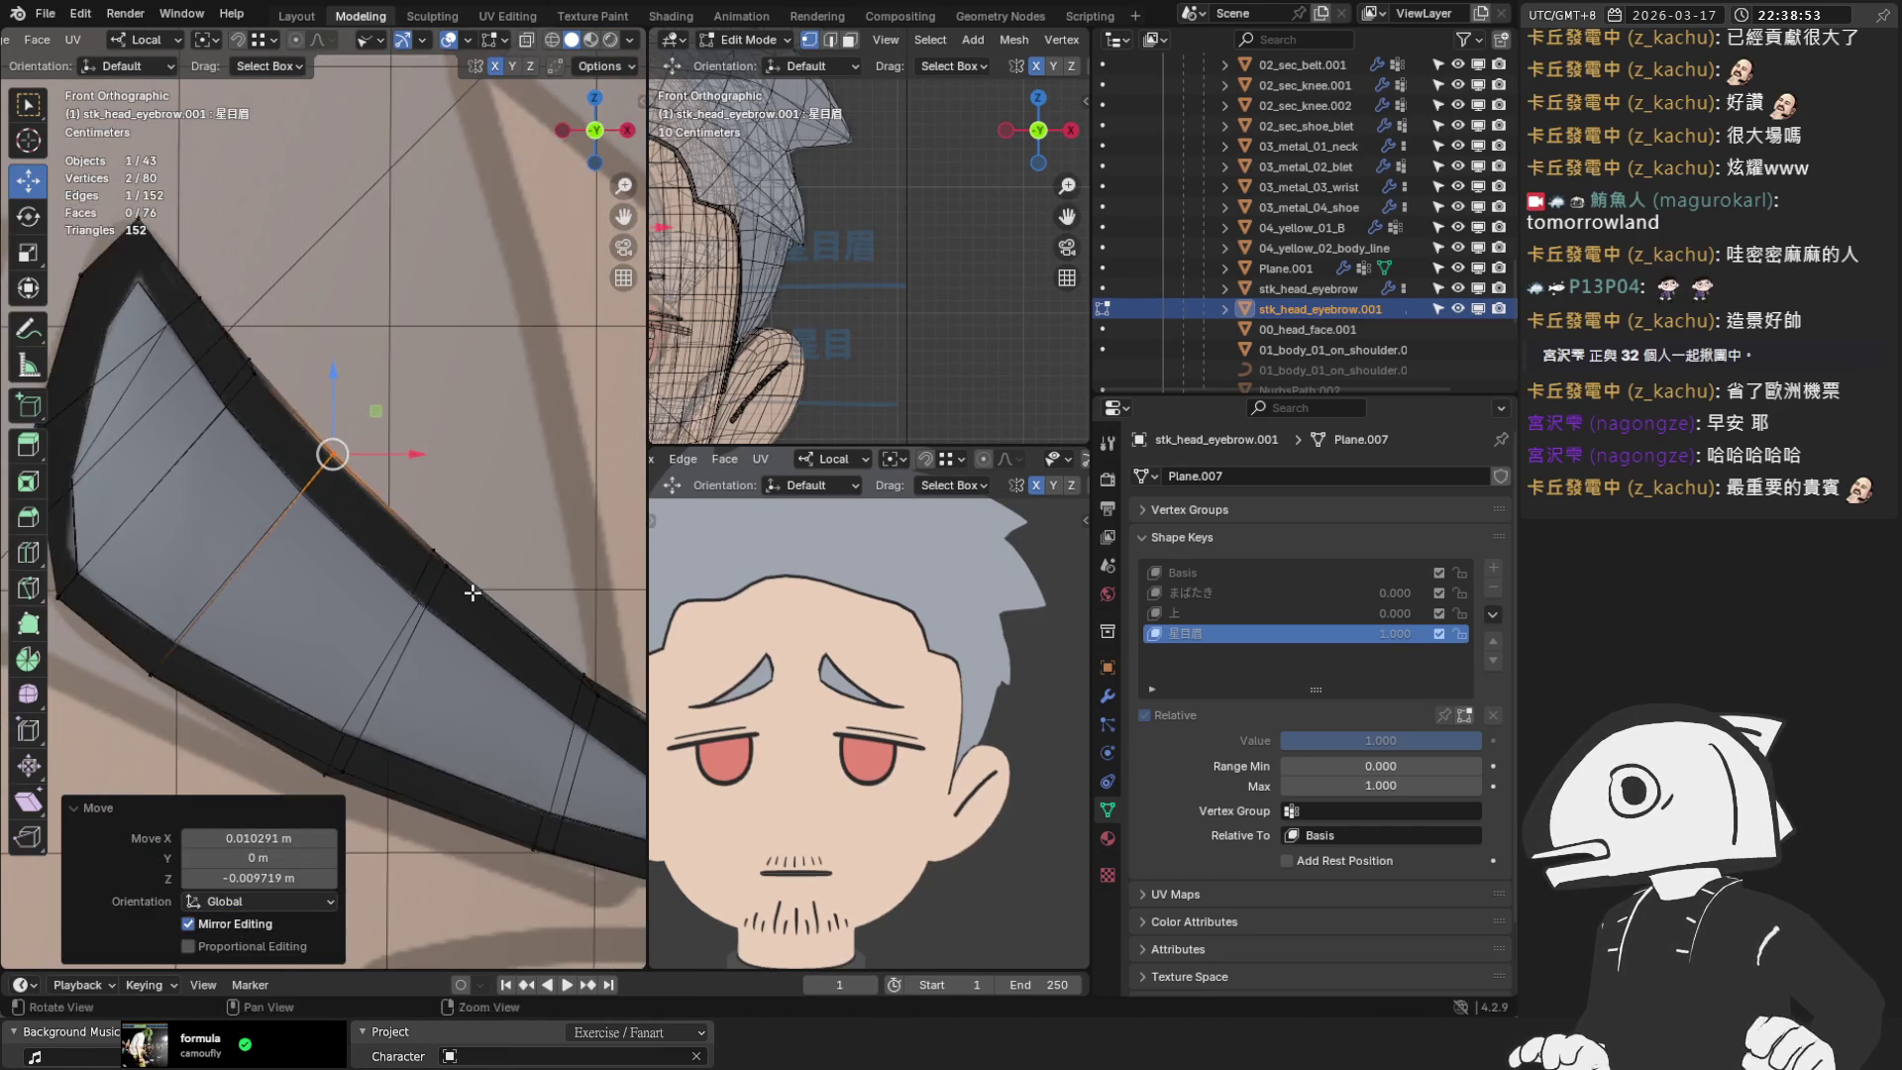
scroll(306, 425, "up", 3)
left_click_drag(317, 335, 336, 353)
left_click(162, 713)
mouse_move(162, 712)
middle_mouse_down("shift")
mouse_move(234, 594)
mouse_move(410, 656)
middle_mouse_up("shift")
scroll(410, 656, "up", 1)
mouse_move(453, 680)
left_mouse_down()
mouse_move(407, 660)
mouse_move(424, 671)
left_mouse_up()
Slide a vertex along the eyebrow edge, then orbit to inspect the next vertices' depth
scroll(466, 729, "up", 3)
left_click_drag(522, 824, 525, 823)
left_click_drag(522, 818, 500, 815)
left_click(498, 814, "shift")
middle_click_drag(500, 815, 408, 540)
left_click(357, 543)
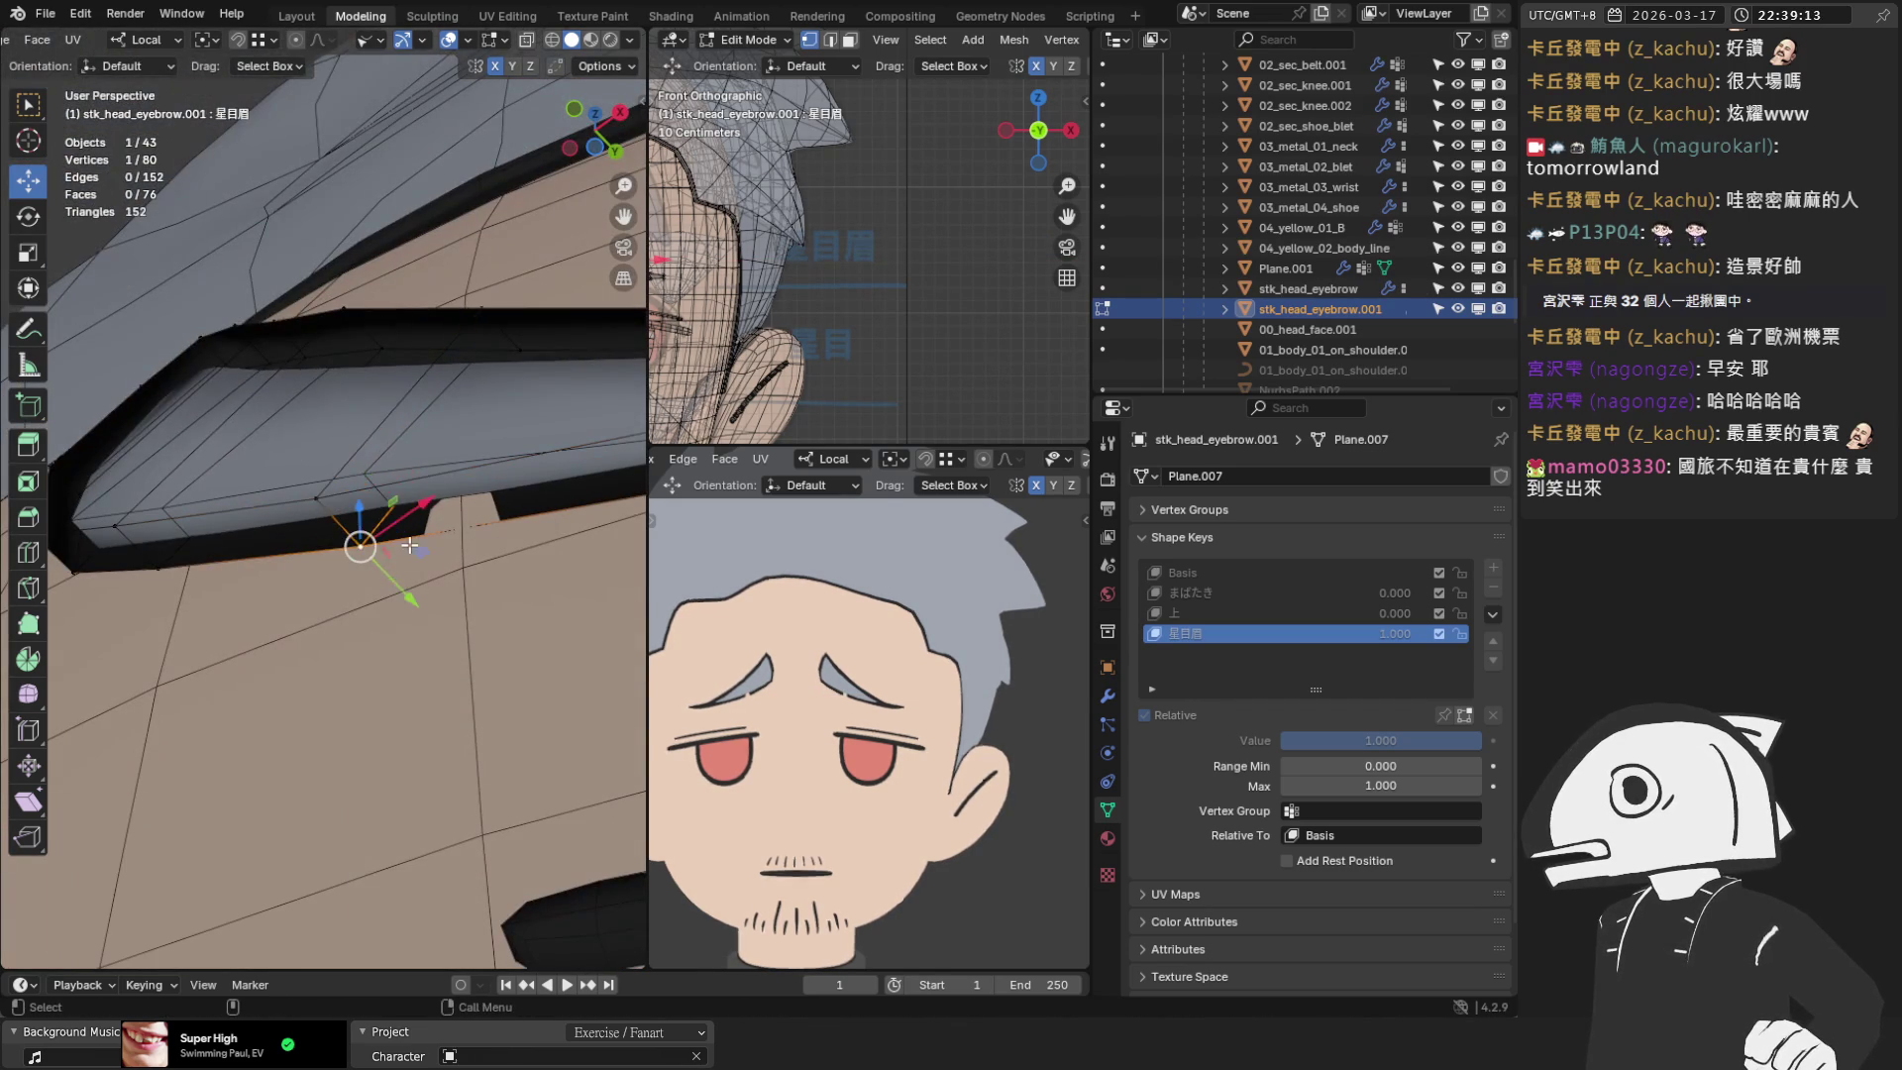
Push a vertex along its depth axis, then place it on the sketch outline in front view
left_click_drag(396, 589, 351, 540)
left_click(318, 501)
mouse_move(351, 540)
middle_mouse_down()
mouse_move(407, 513)
mouse_move(411, 475)
mouse_move(329, 594)
mouse_move(398, 712)
middle_mouse_up()
key("KP_1")
scroll(464, 741, "up", 2)
left_click_drag(323, 601, 365, 608)
Pull an upper eyebrow vertex down and right, then check the edge in perspective
left_click(424, 234)
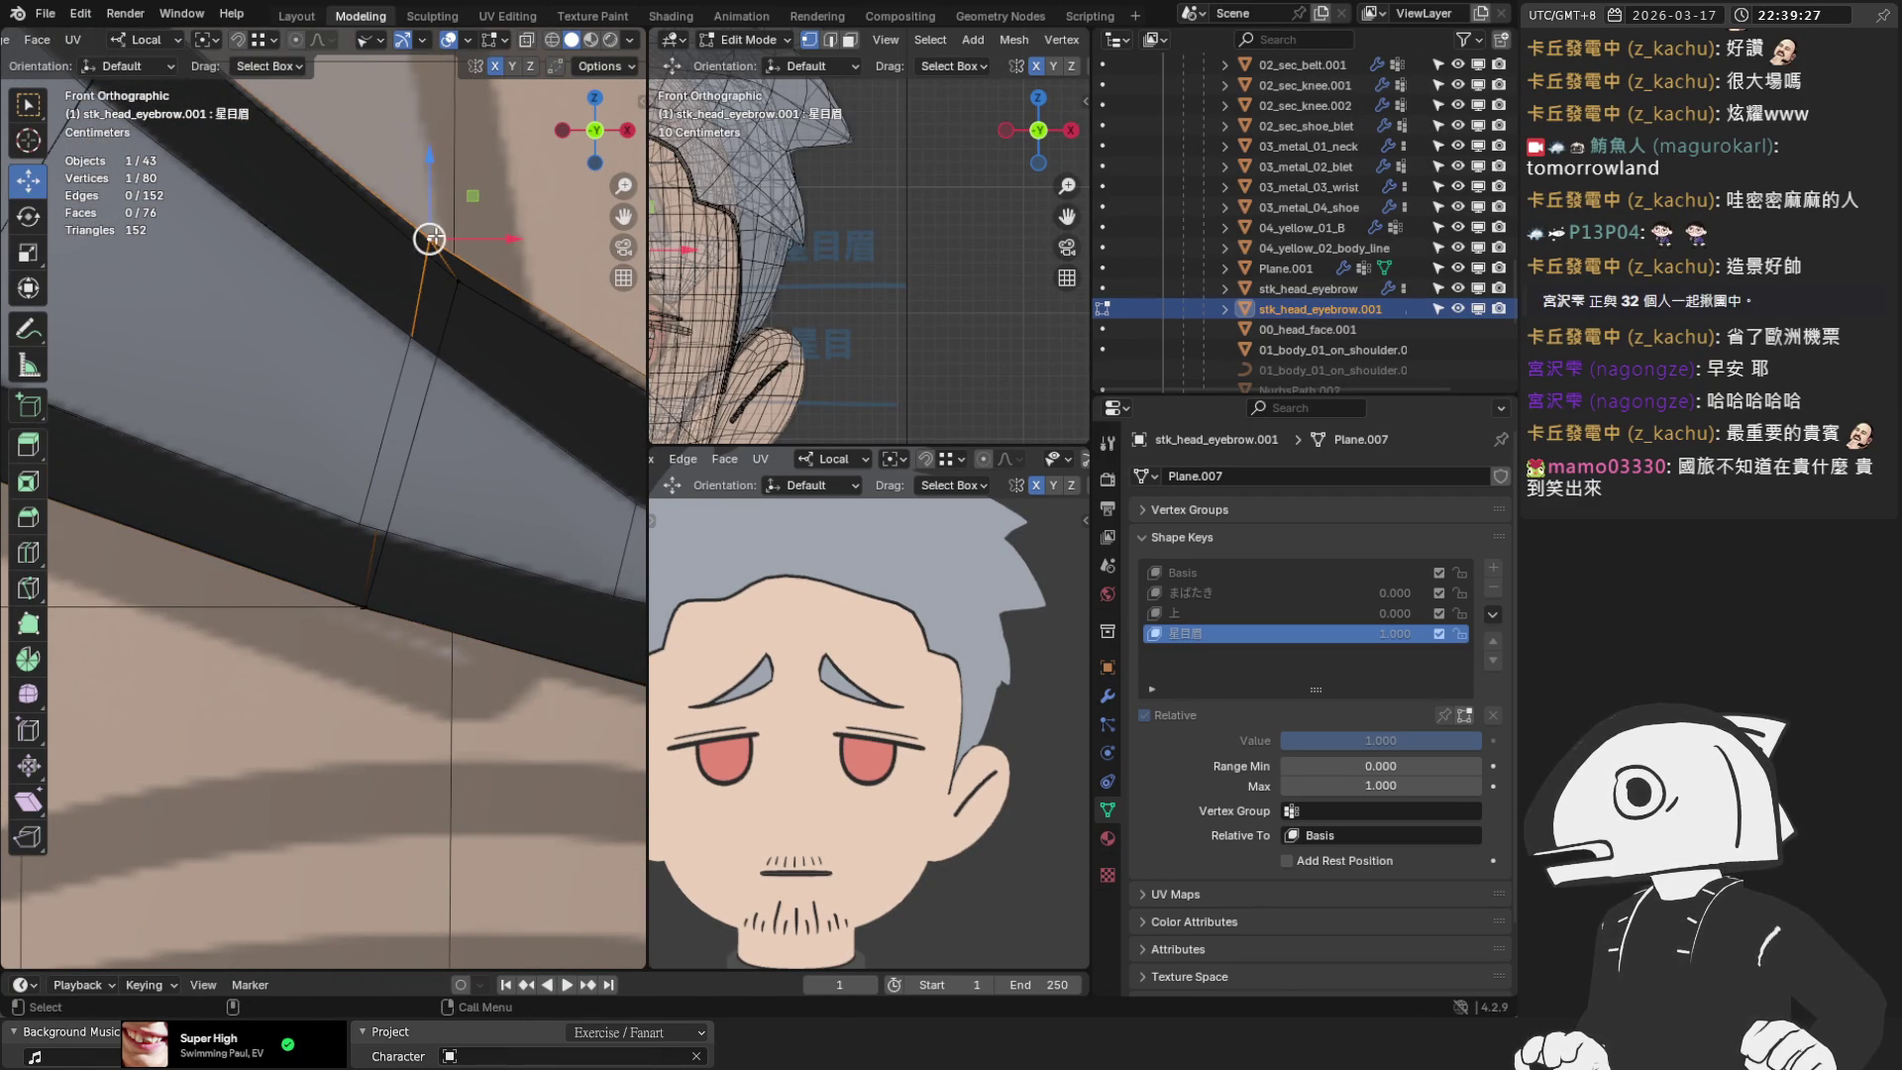
left_click_drag(424, 234, 461, 275)
scroll(476, 400, "down", 3)
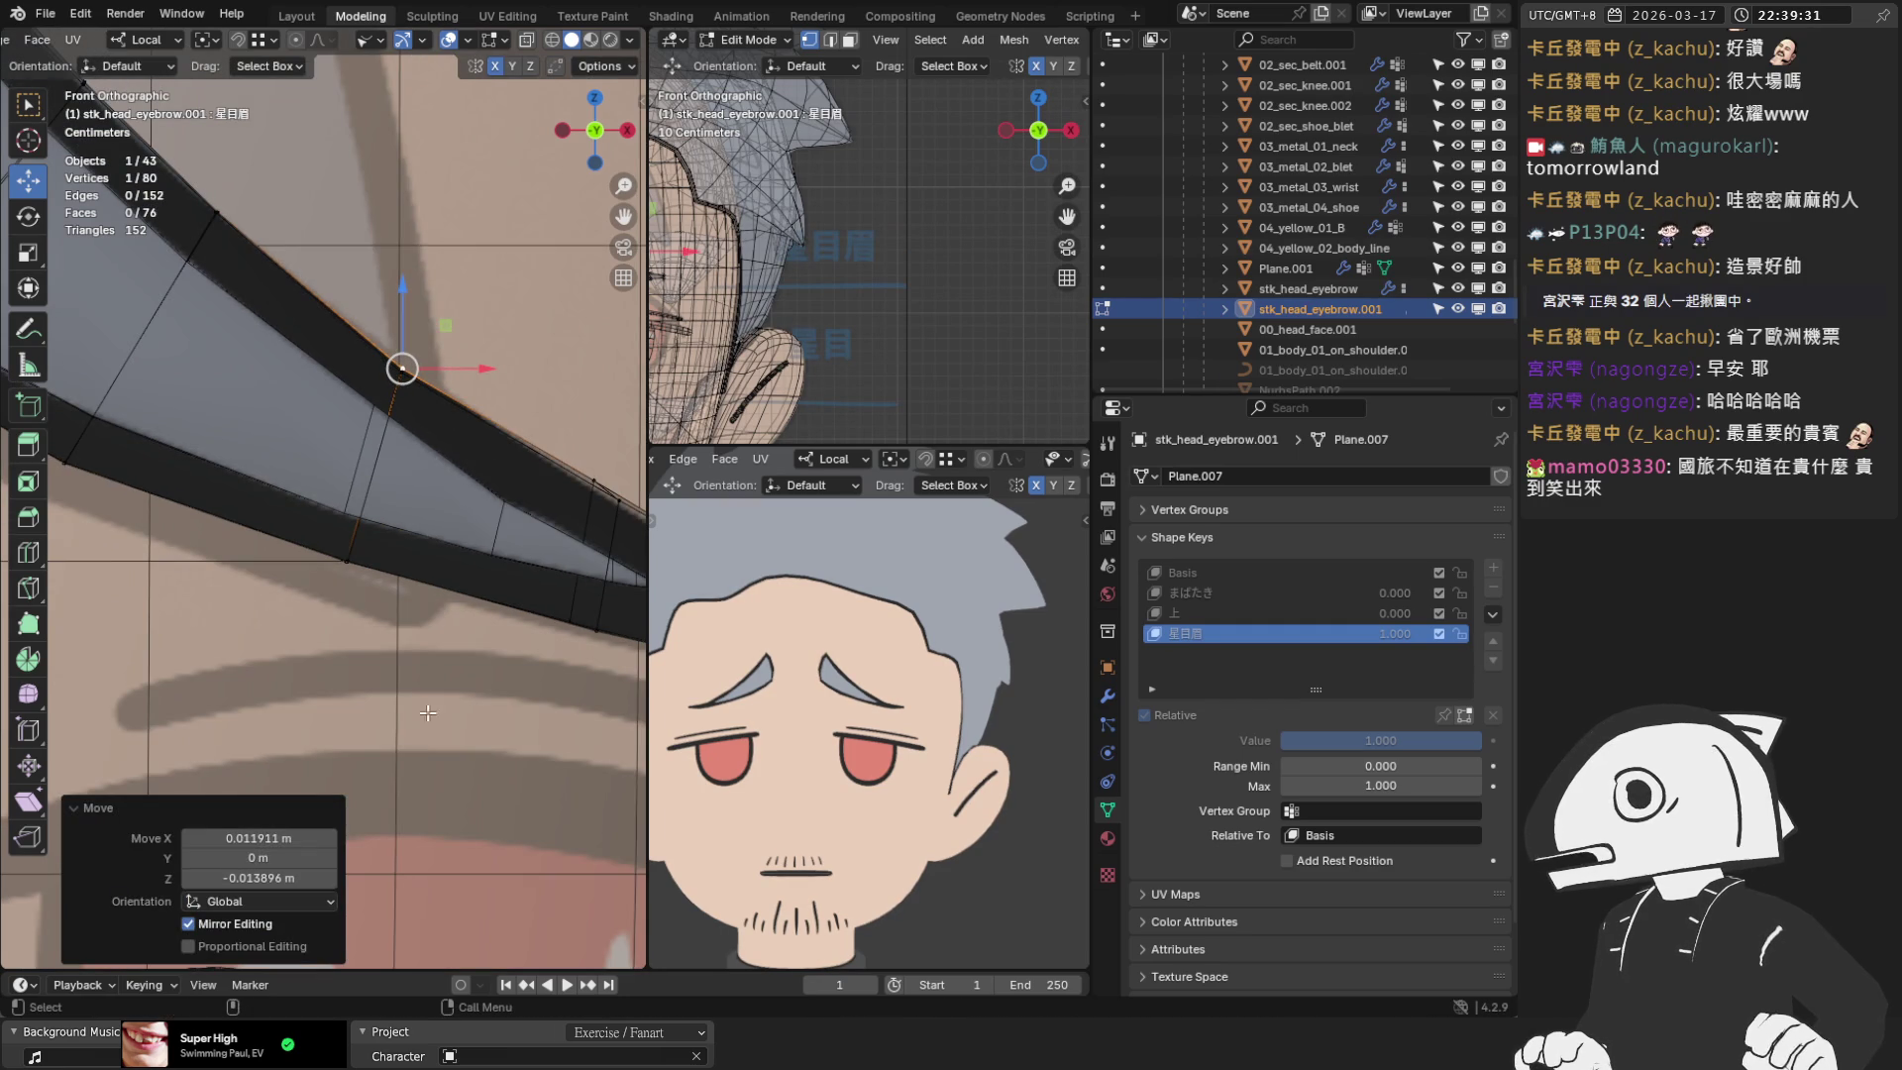
left_click(382, 446, "alt")
mouse_move(382, 446)
middle_mouse_down()
mouse_move(350, 414)
mouse_move(284, 544)
mouse_move(217, 599)
middle_mouse_up()
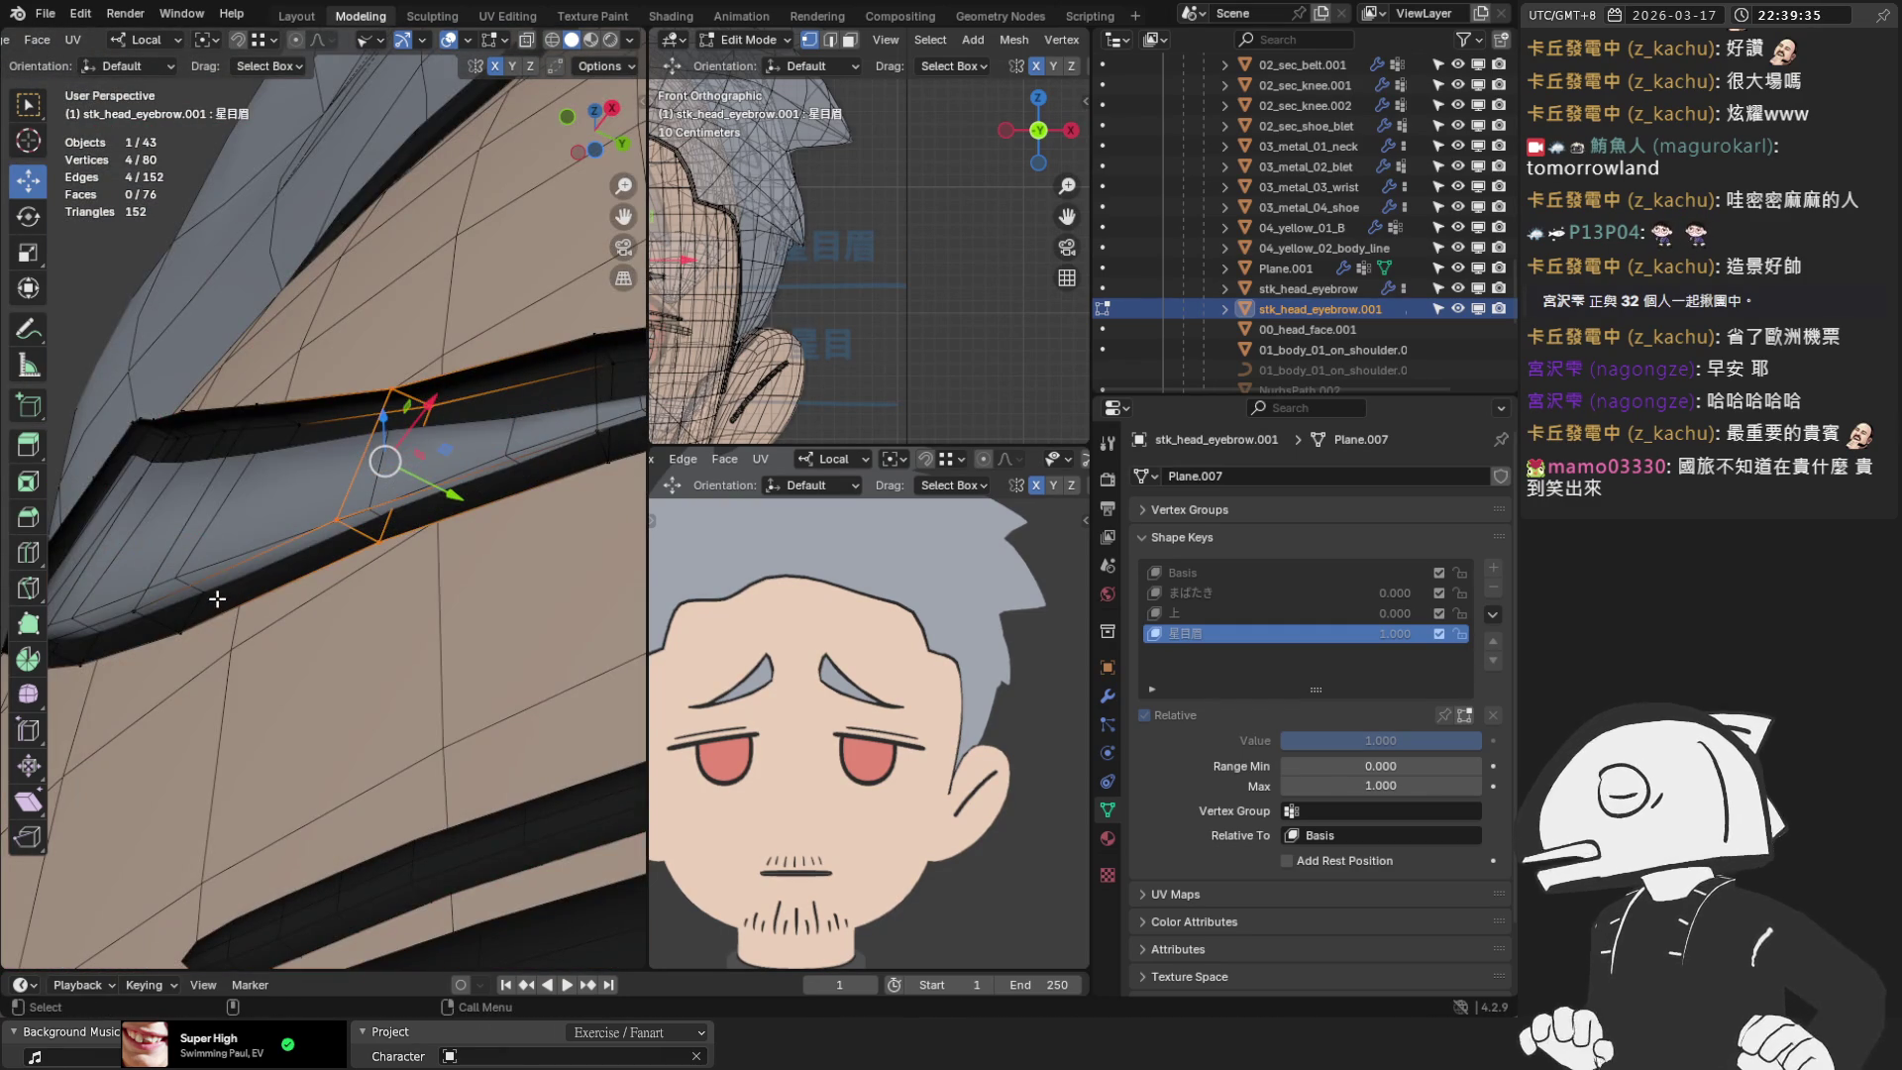
left_click(390, 684)
Shift two more vertices along local Y (last −0.000414 m), then switch editing to stk_head_eyebrow
left_click(395, 533)
middle_click_drag(396, 593, 457, 530)
left_click_drag(457, 530, 470, 529)
mouse_move(429, 339)
middle_mouse_down()
mouse_move(473, 400)
mouse_move(479, 318)
mouse_move(512, 344)
mouse_move(465, 337)
middle_mouse_up()
left_click(512, 344)
left_click(441, 348)
left_click_drag(495, 351, 493, 353)
mouse_move(492, 352)
middle_mouse_down()
mouse_move(428, 297)
mouse_move(418, 465)
mouse_move(395, 492)
middle_mouse_up()
key("alt+q")
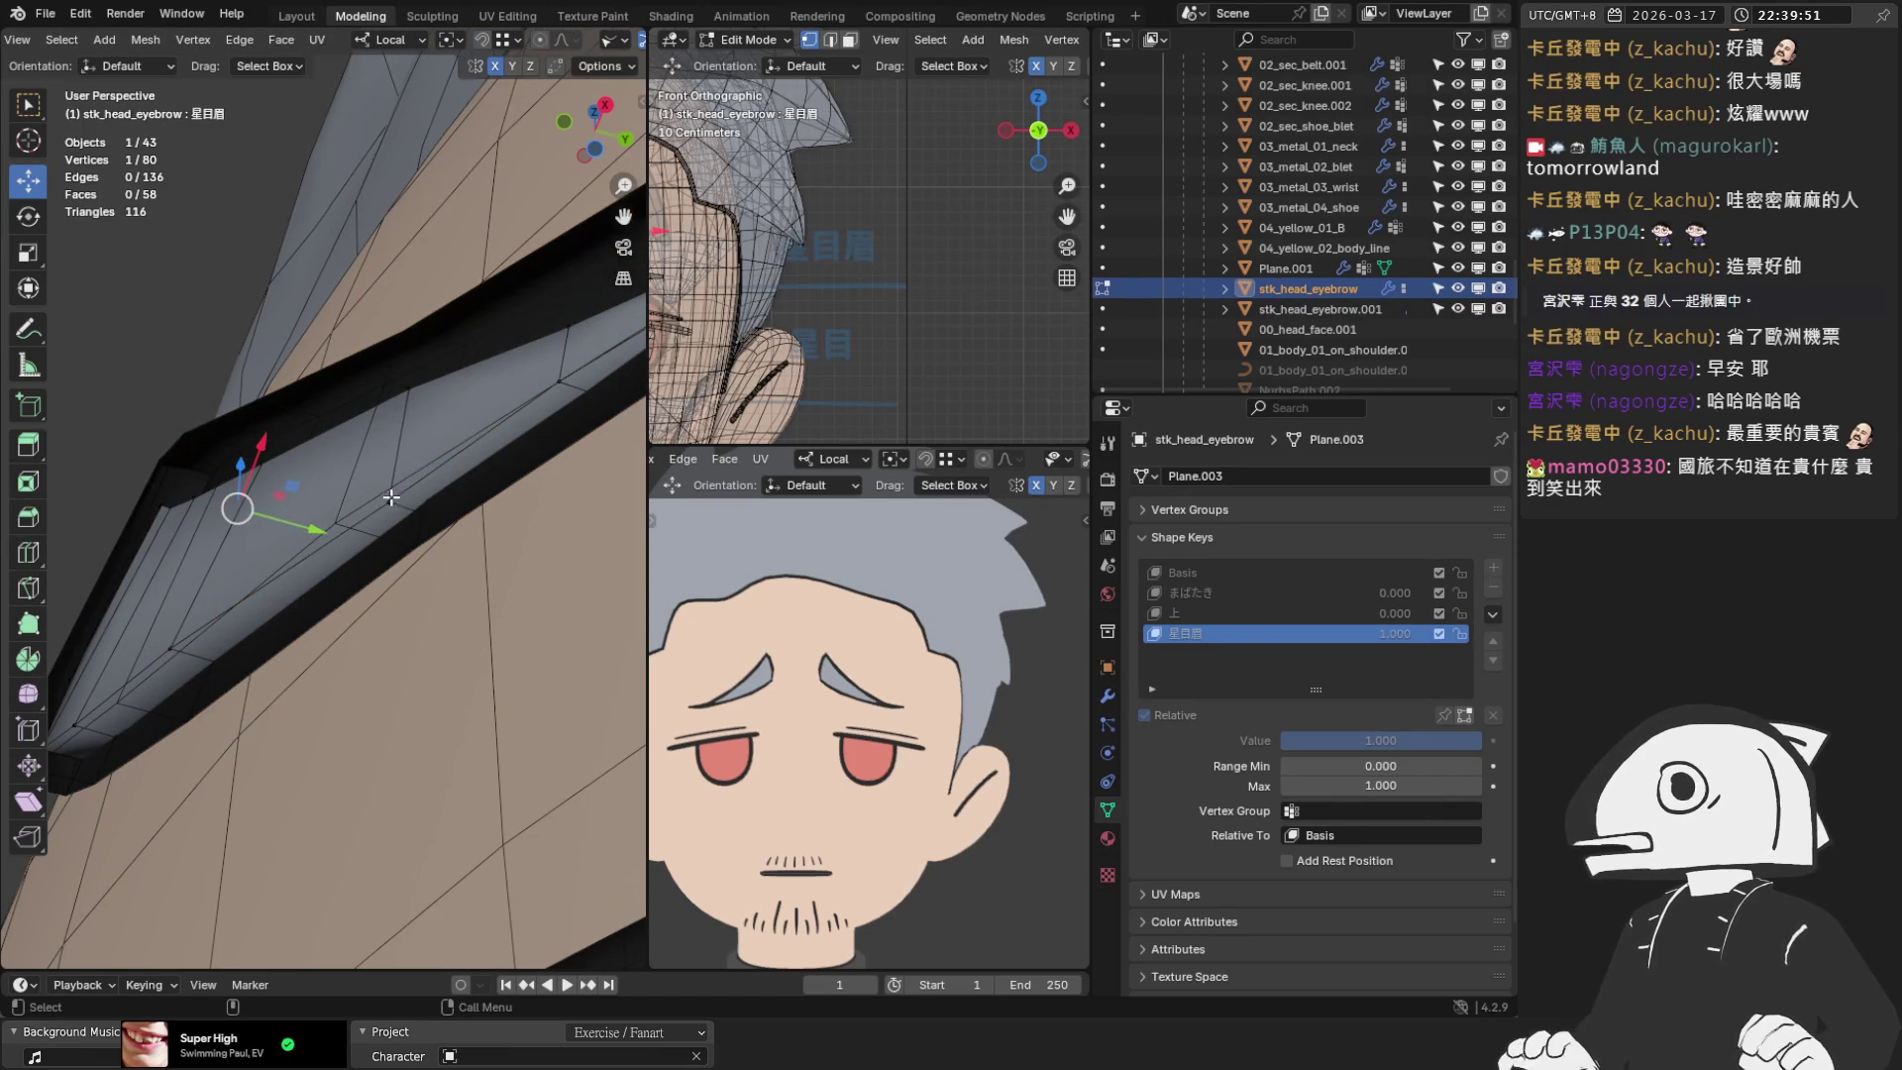
On stk_head_eyebrow, push two edges along the local Y depth axis
key("2")
left_click(408, 505)
key("g")
key("y")
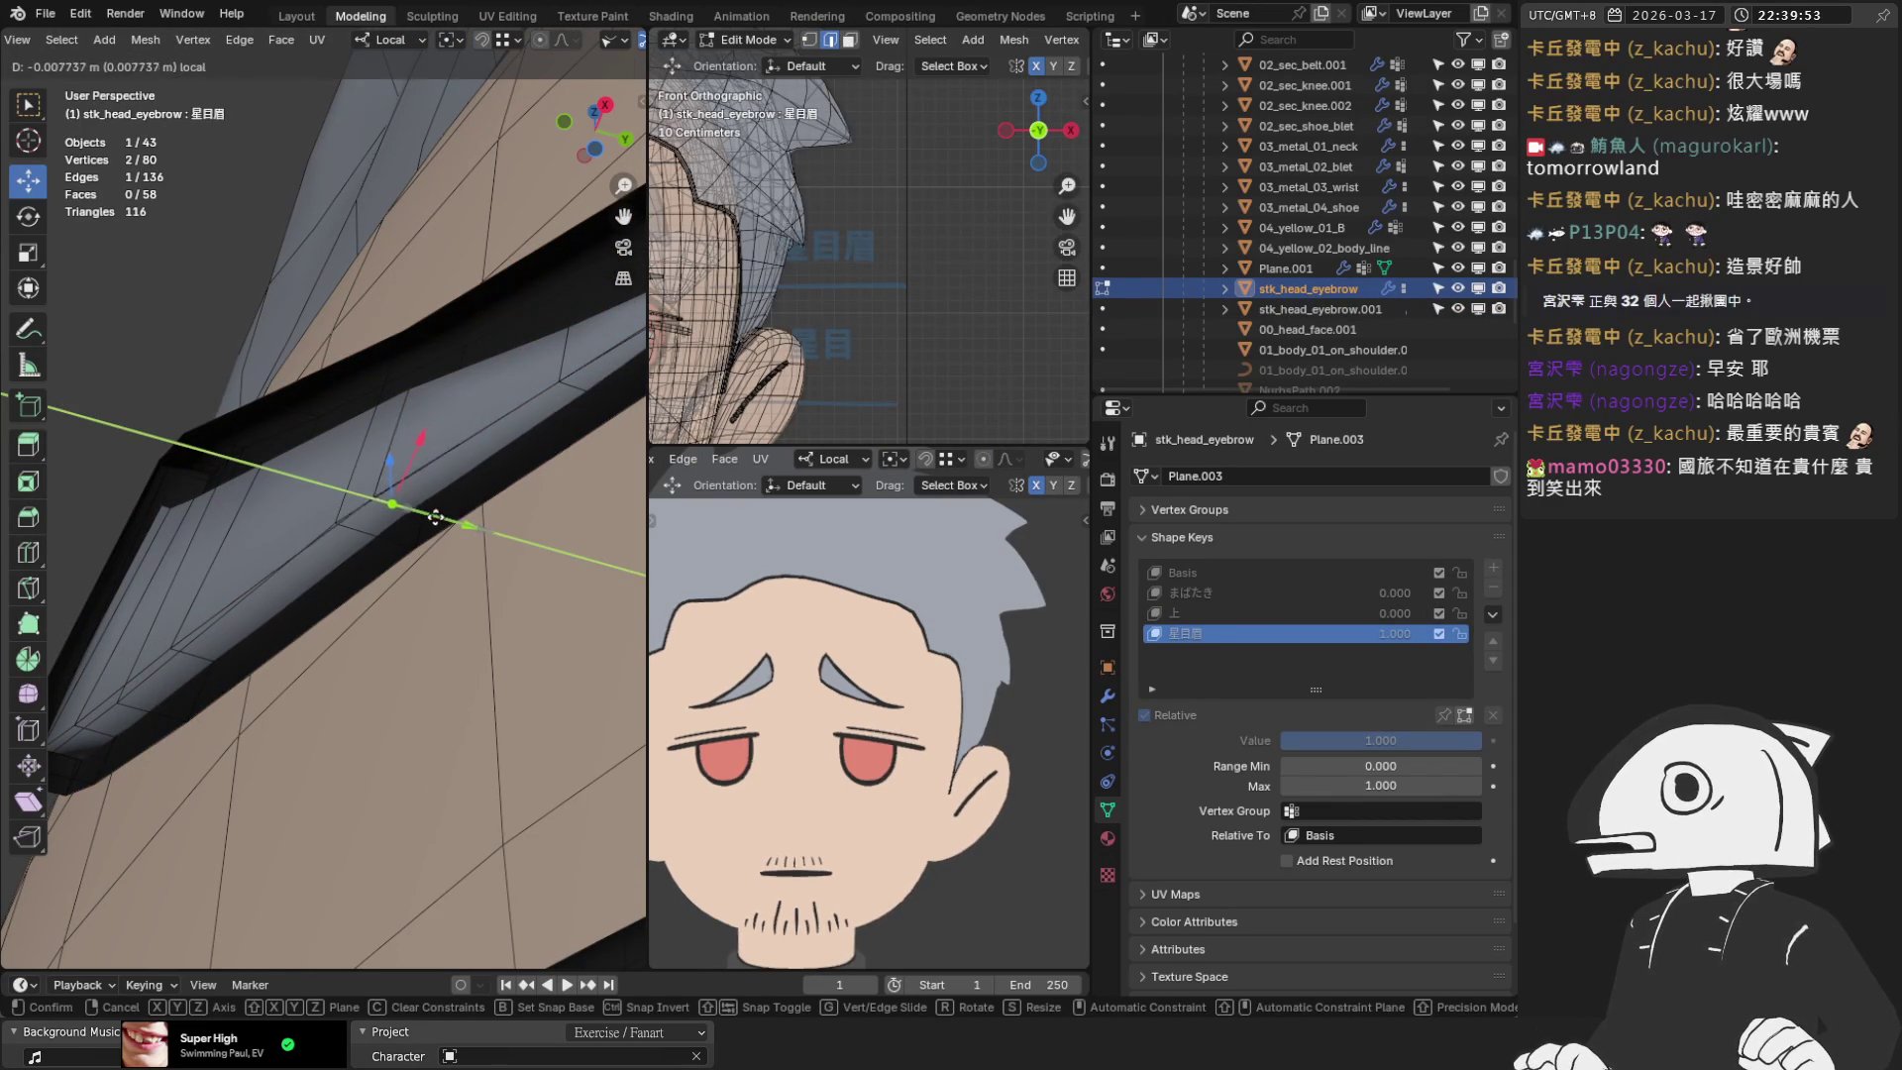
left_click(437, 519)
middle_click_drag(437, 353, 386, 518)
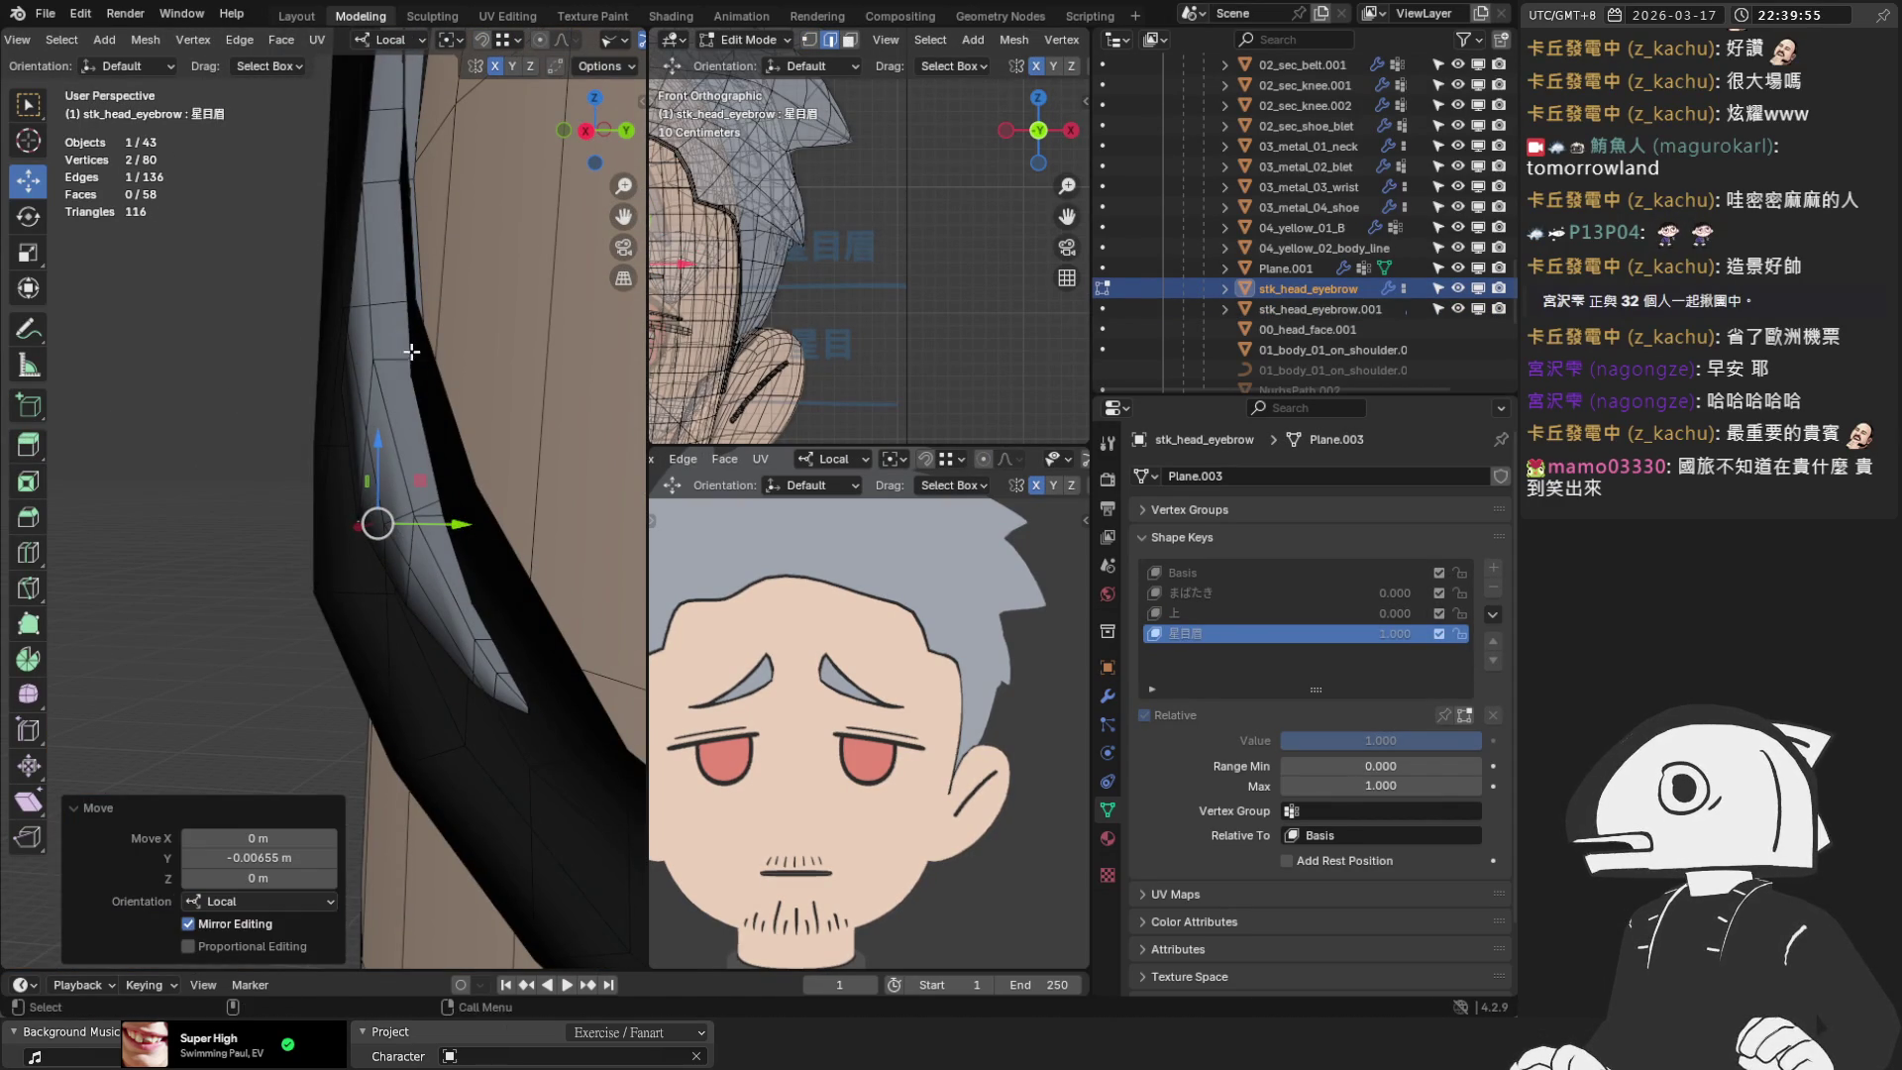
left_click(400, 358)
mouse_move(445, 357)
middle_mouse_down()
mouse_move(460, 369)
mouse_move(507, 287)
mouse_move(411, 502)
middle_mouse_up()
key("g")
key("y")
left_click(461, 372)
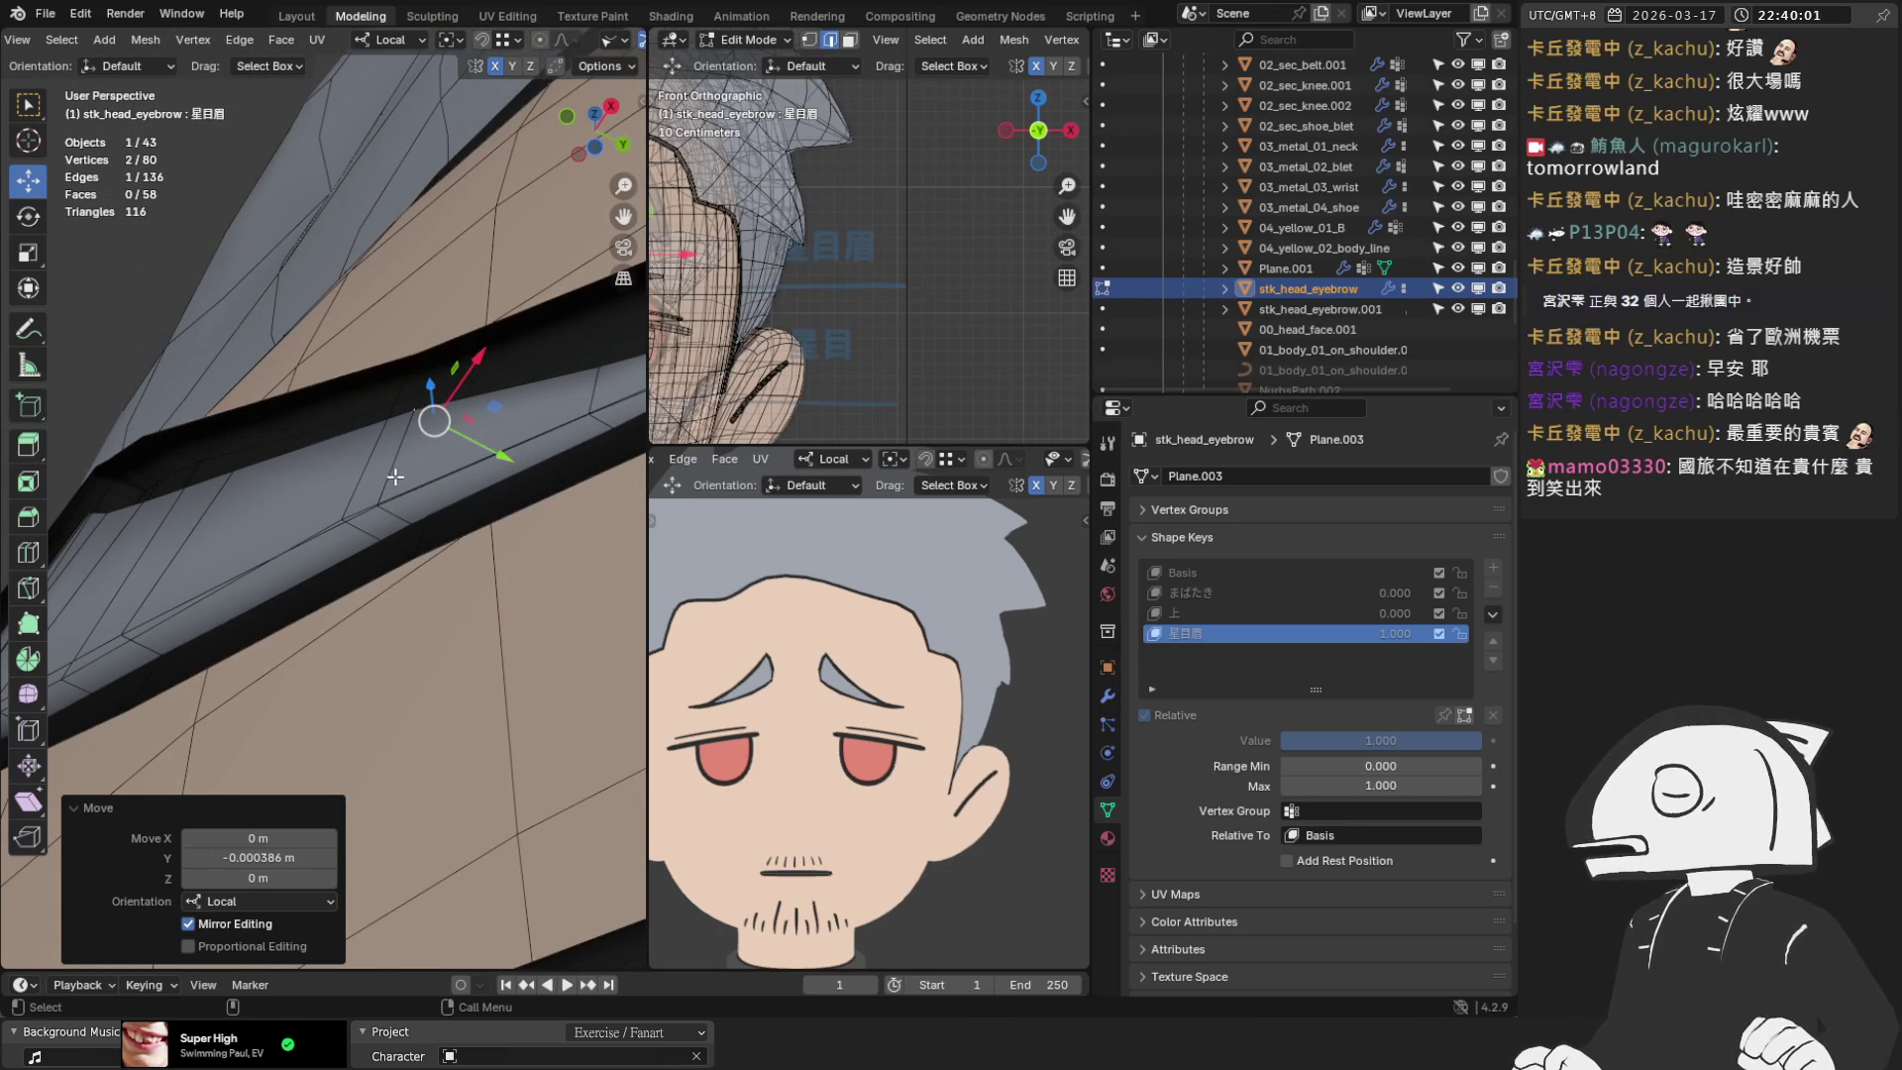
mouse_move(389, 526)
middle_mouse_down()
mouse_move(440, 544)
mouse_move(388, 443)
mouse_move(414, 449)
mouse_move(382, 458)
mouse_move(388, 416)
middle_mouse_up()
Back on stk_head_eyebrow.001, push the selected vertex along local Y in three moves
key("alt+q")
key("g")
key("y")
left_click(377, 441)
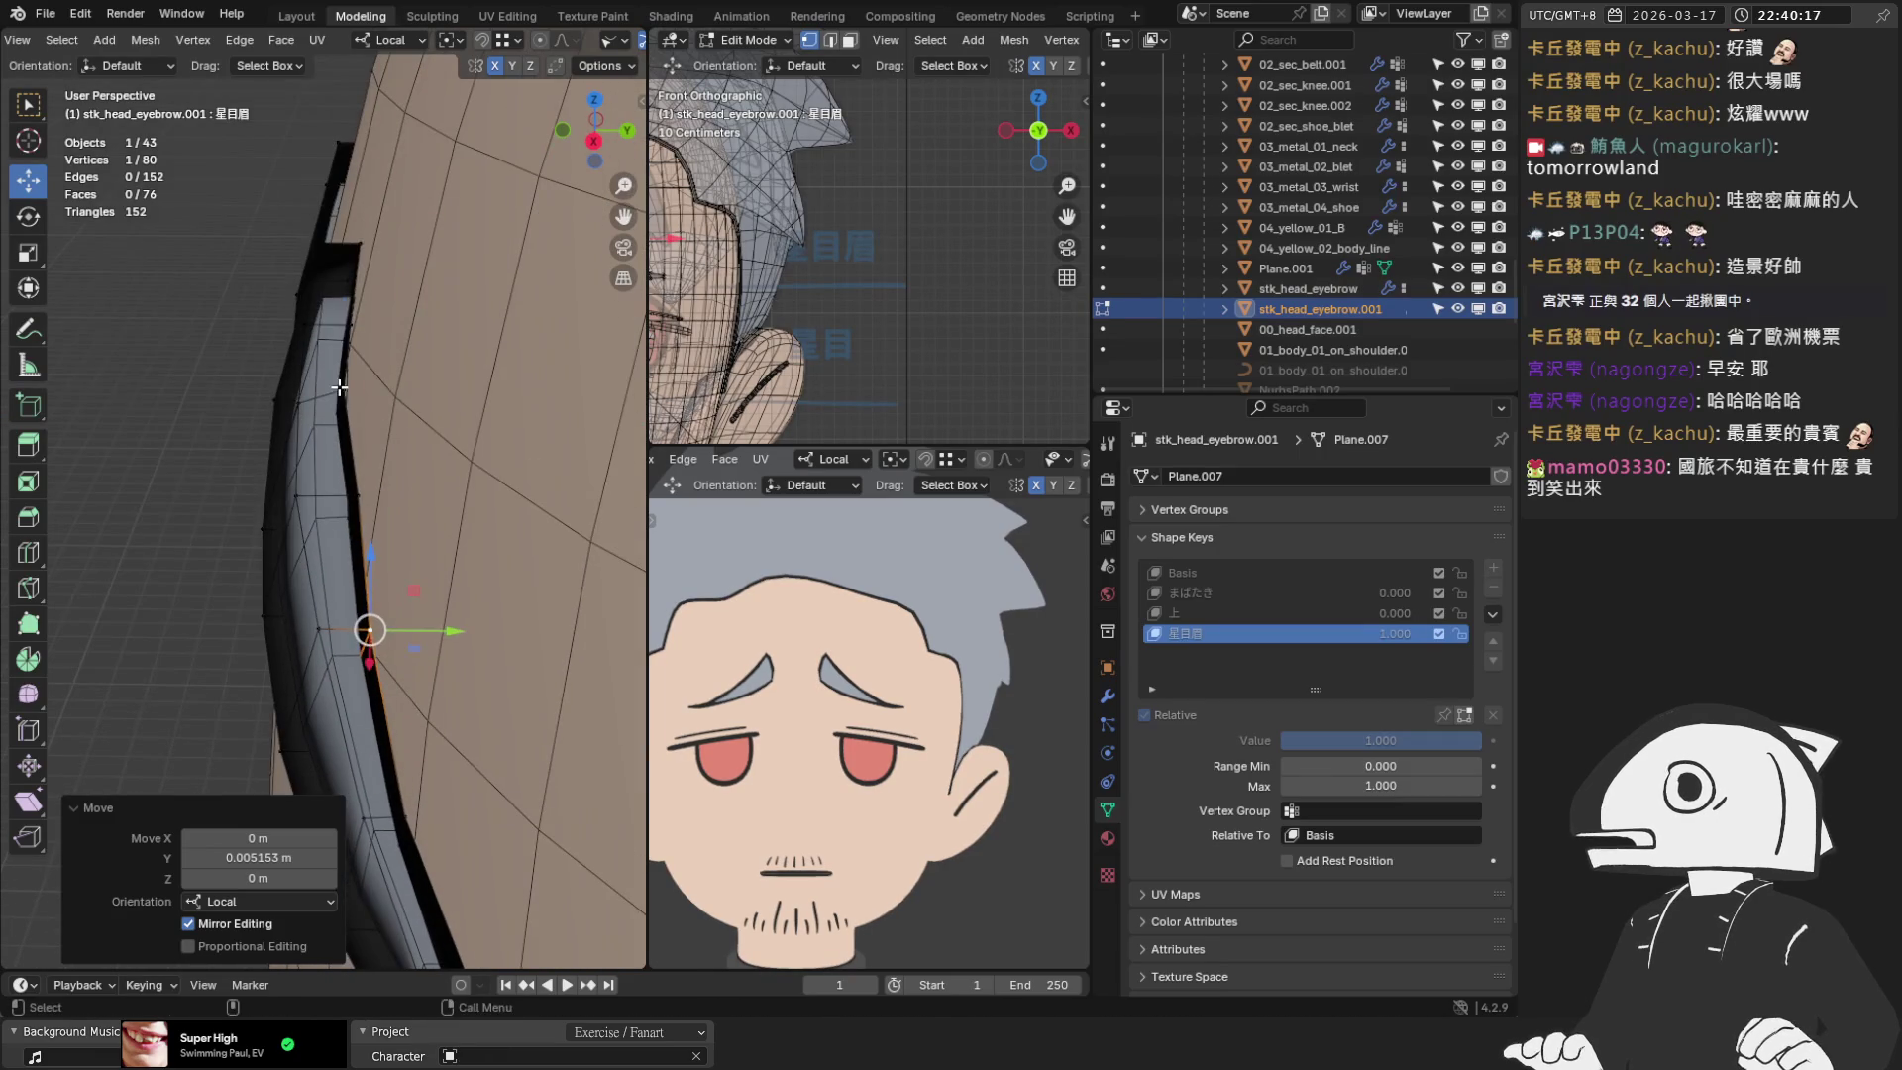
key("g")
key("y")
left_click(392, 400)
key("g")
key("y")
left_click(417, 481)
mouse_move(417, 481)
middle_mouse_down()
mouse_move(323, 539)
mouse_move(286, 448)
mouse_move(336, 501)
middle_mouse_up()
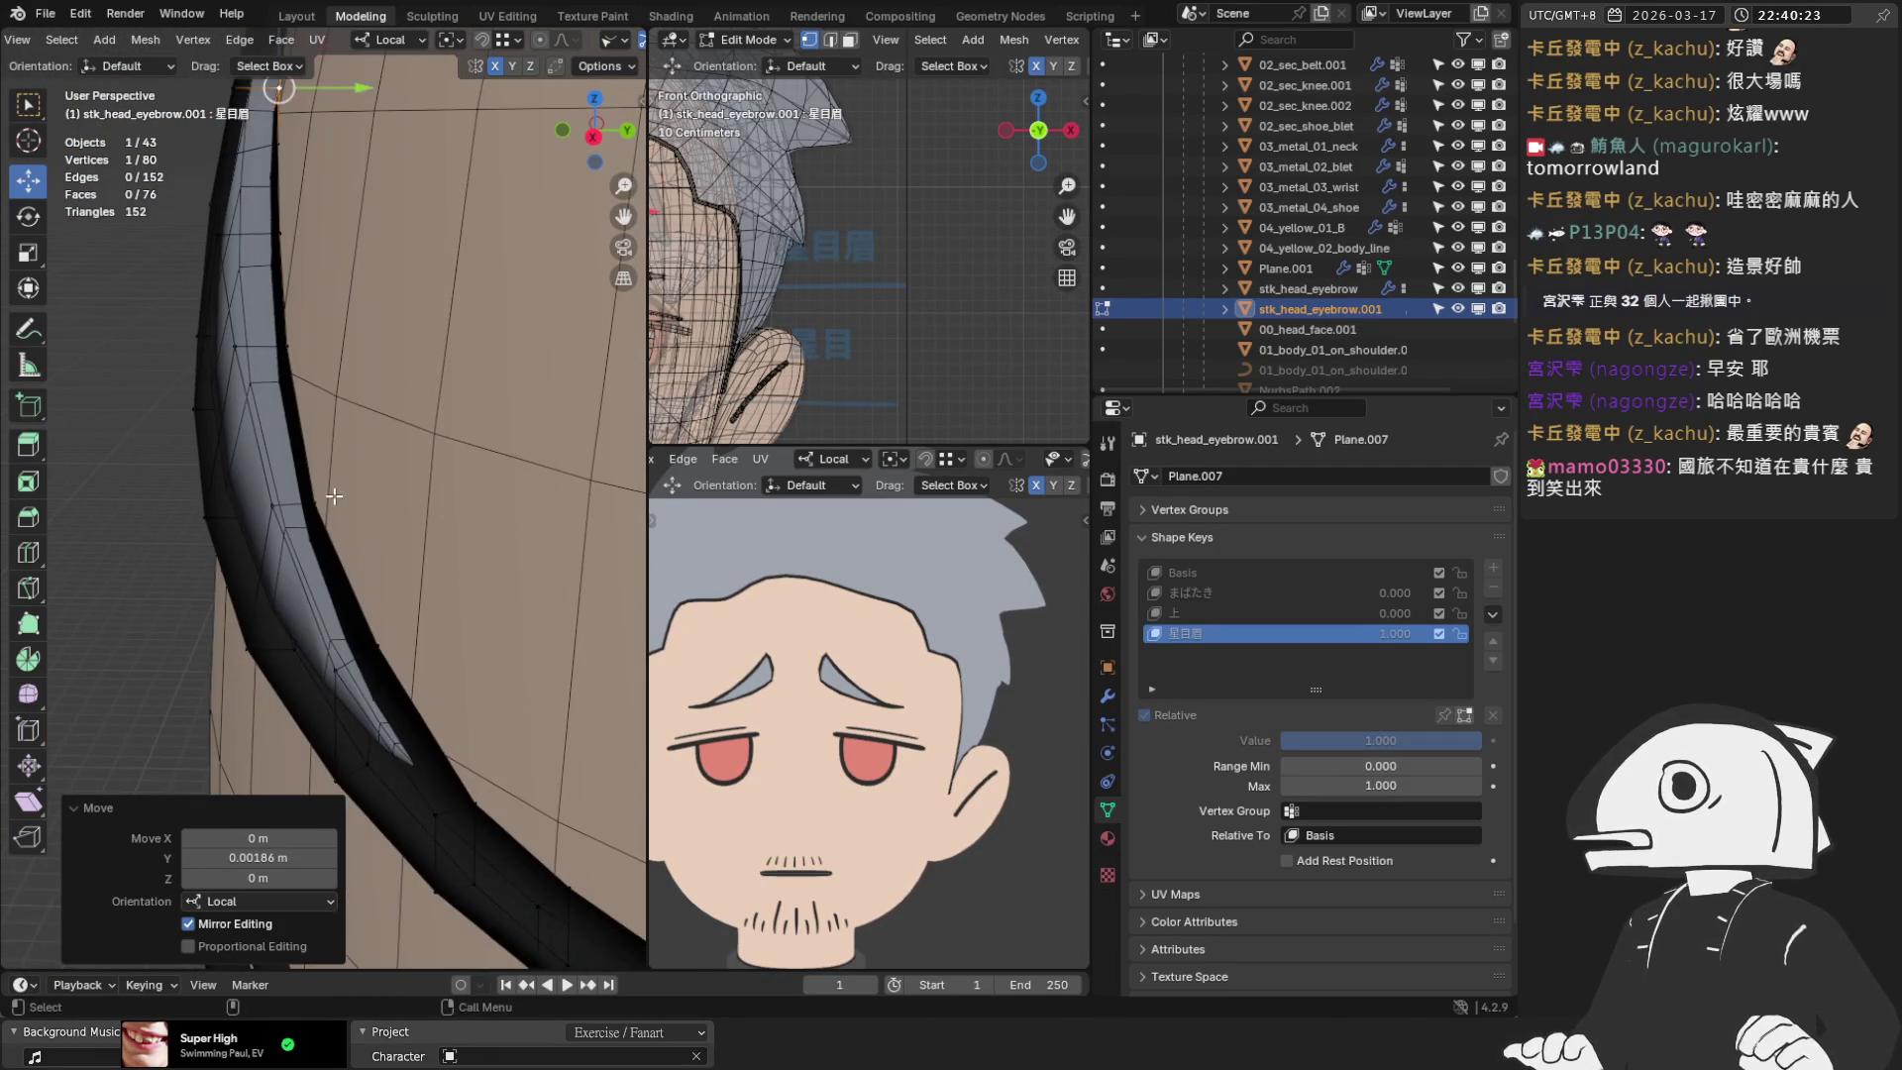
Push another rim vertex along local Y, last by 0.007848 m, and return to front view
left_click(327, 504)
key("g")
key("y")
left_click(377, 519)
mouse_move(376, 520)
middle_mouse_down()
mouse_move(314, 717)
mouse_move(441, 453)
mouse_move(475, 531)
middle_mouse_up()
key("g")
key("y")
left_click(307, 674)
key("KP_1")
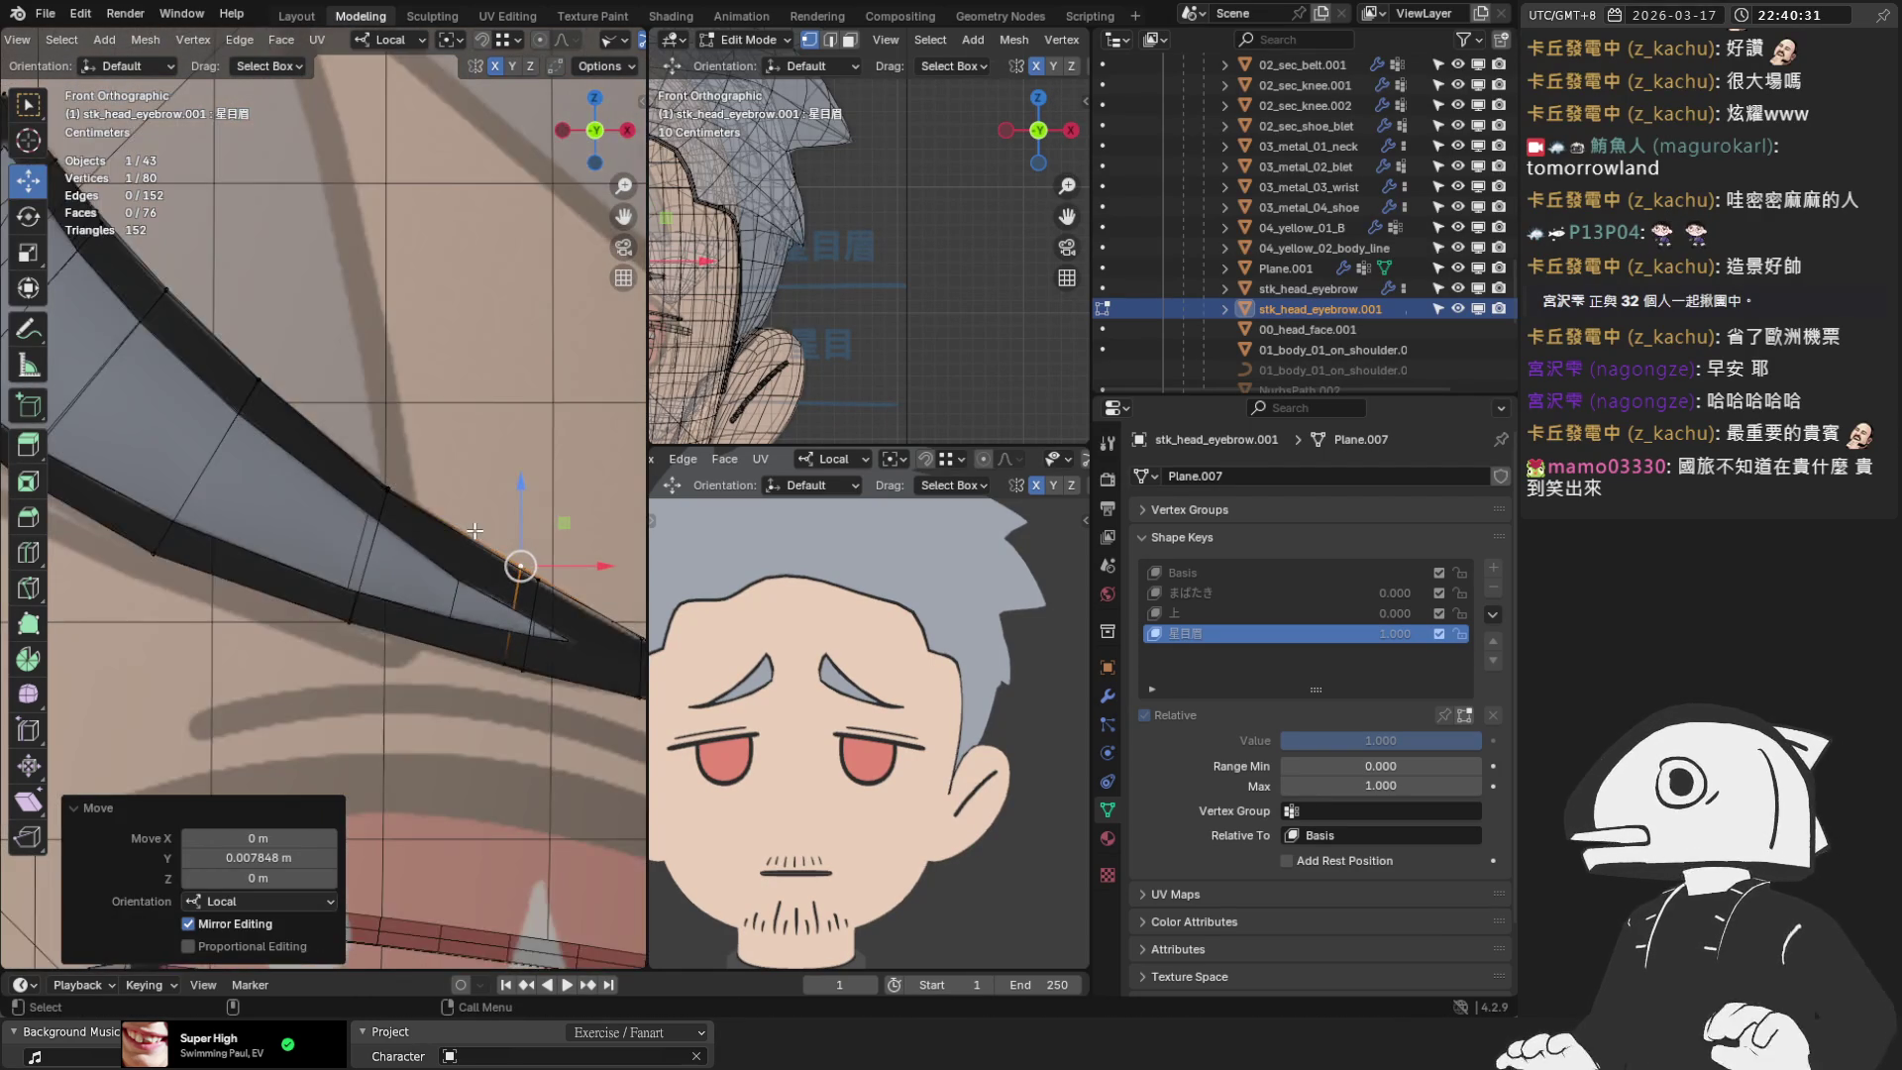
scroll(435, 485, "down", 5)
Return to Object Mode, hide viewport overlays, and bring up the viewport shading options
key("Tab")
mouse_move(435, 483)
middle_mouse_down()
mouse_move(398, 579)
mouse_move(230, 615)
mouse_move(281, 555)
mouse_move(430, 186)
middle_mouse_up()
left_click(481, 41)
middle_click_drag(302, 245, 597, 42)
left_click(628, 41)
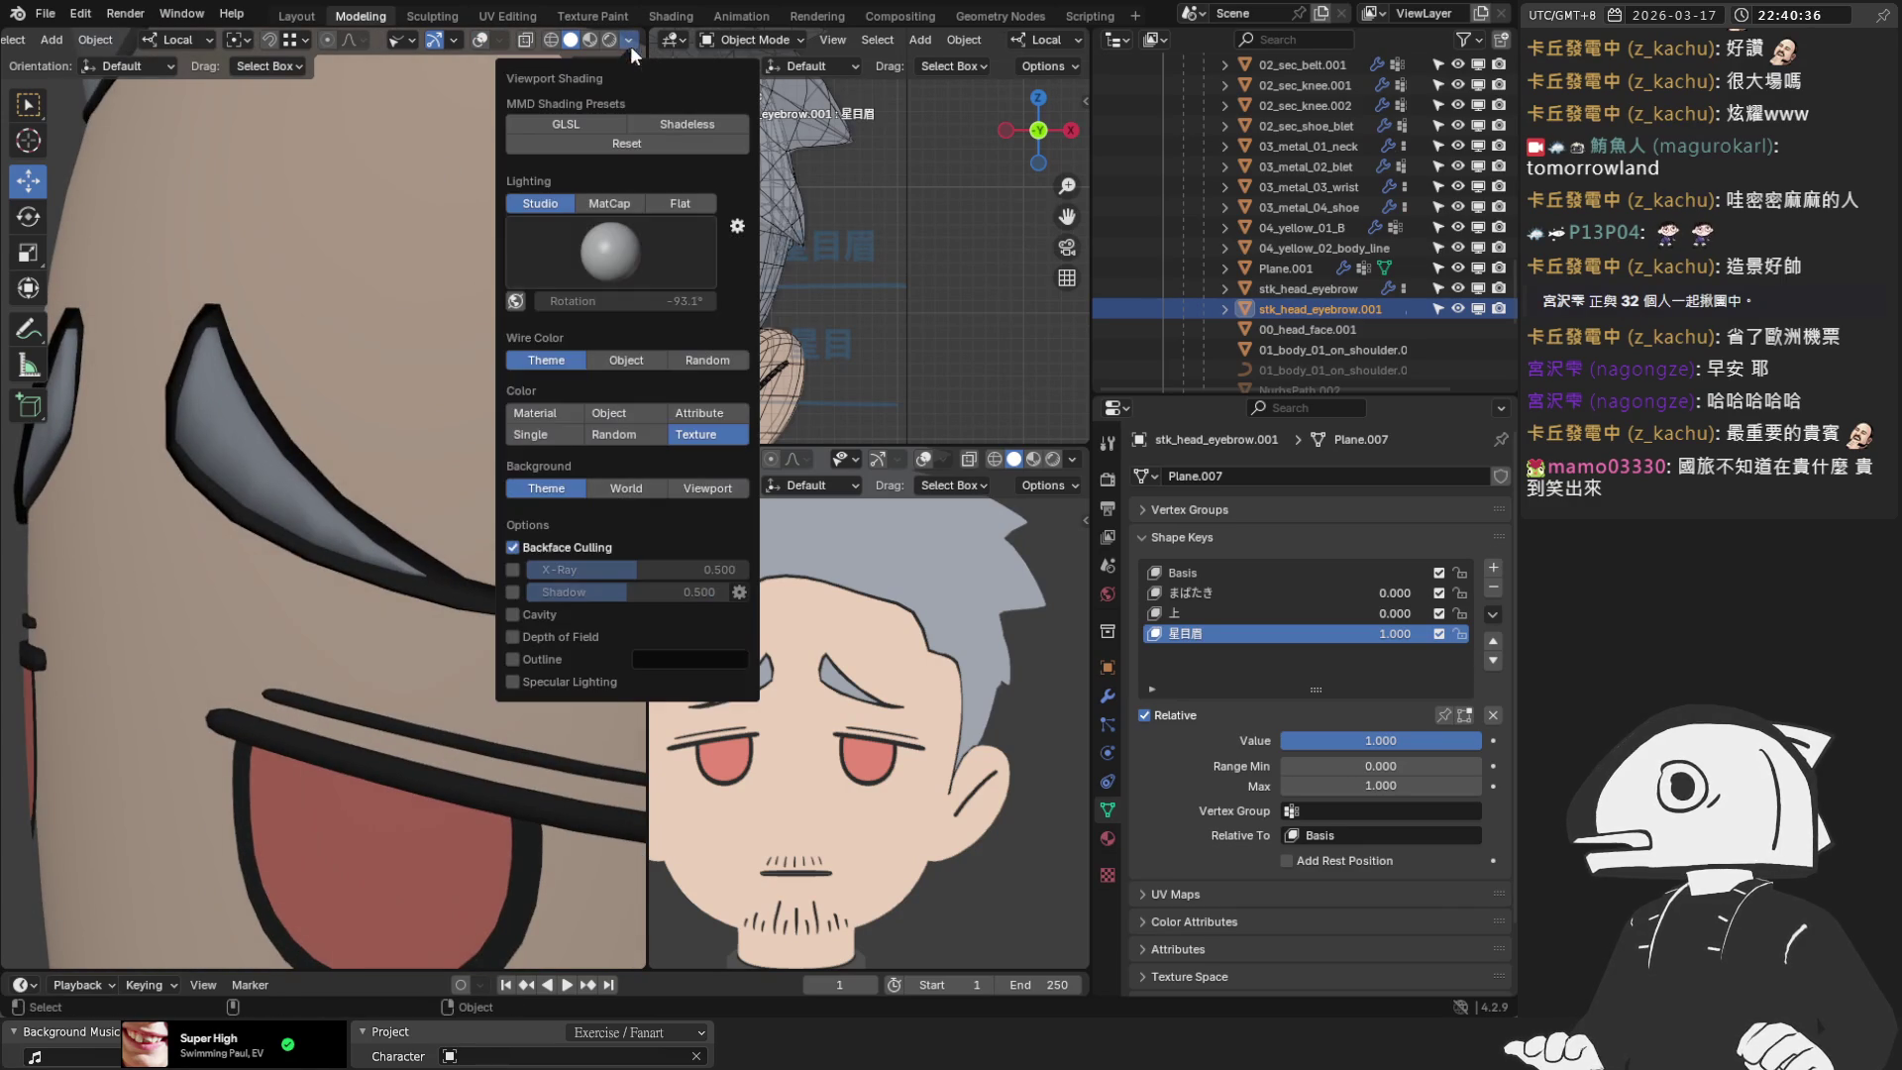
Return to a front view of the eyebrow with overlays shown, in Edit Mode with X-ray on
mouse_move(495, 298)
middle_mouse_down()
mouse_move(480, 345)
mouse_move(182, 395)
mouse_move(525, 373)
mouse_move(290, 367)
mouse_move(390, 375)
middle_mouse_up()
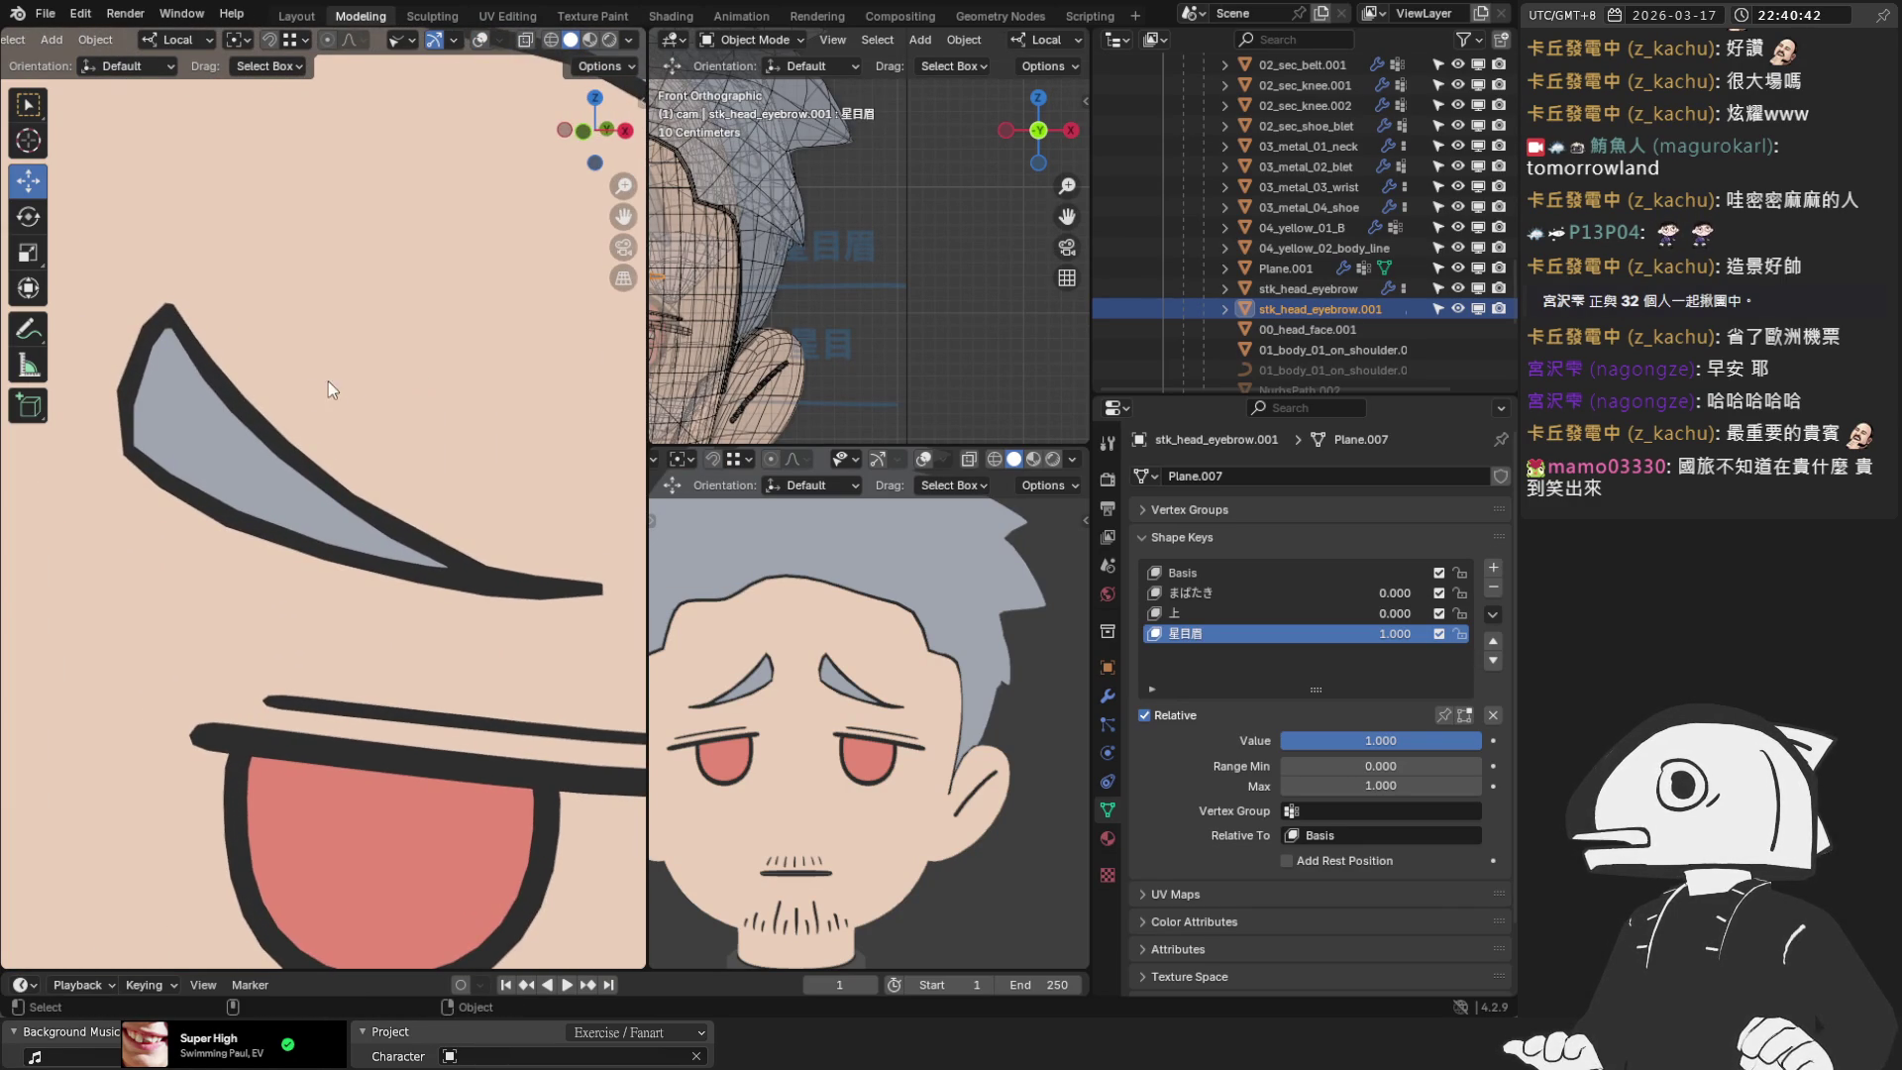
scroll(361, 385, "down", 4)
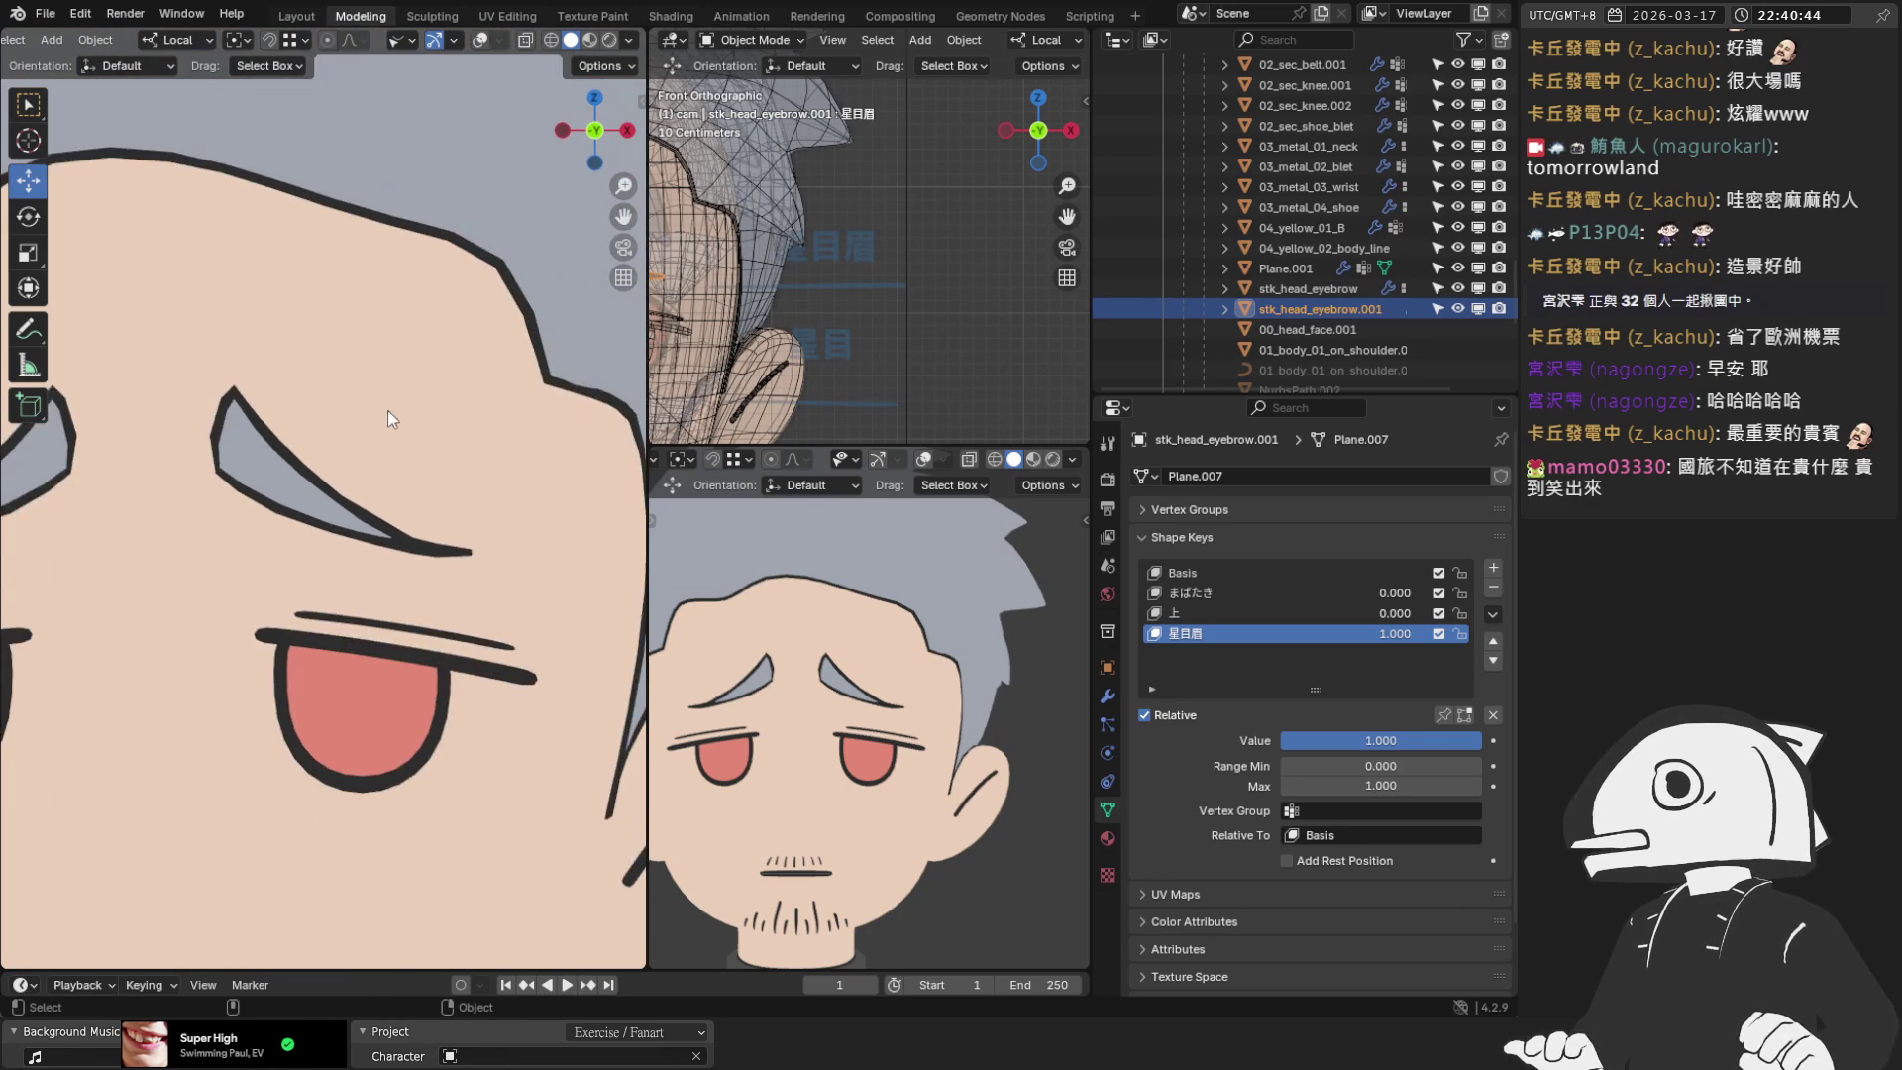
scroll(388, 410, "down", 5)
scroll(436, 115, "up", 6)
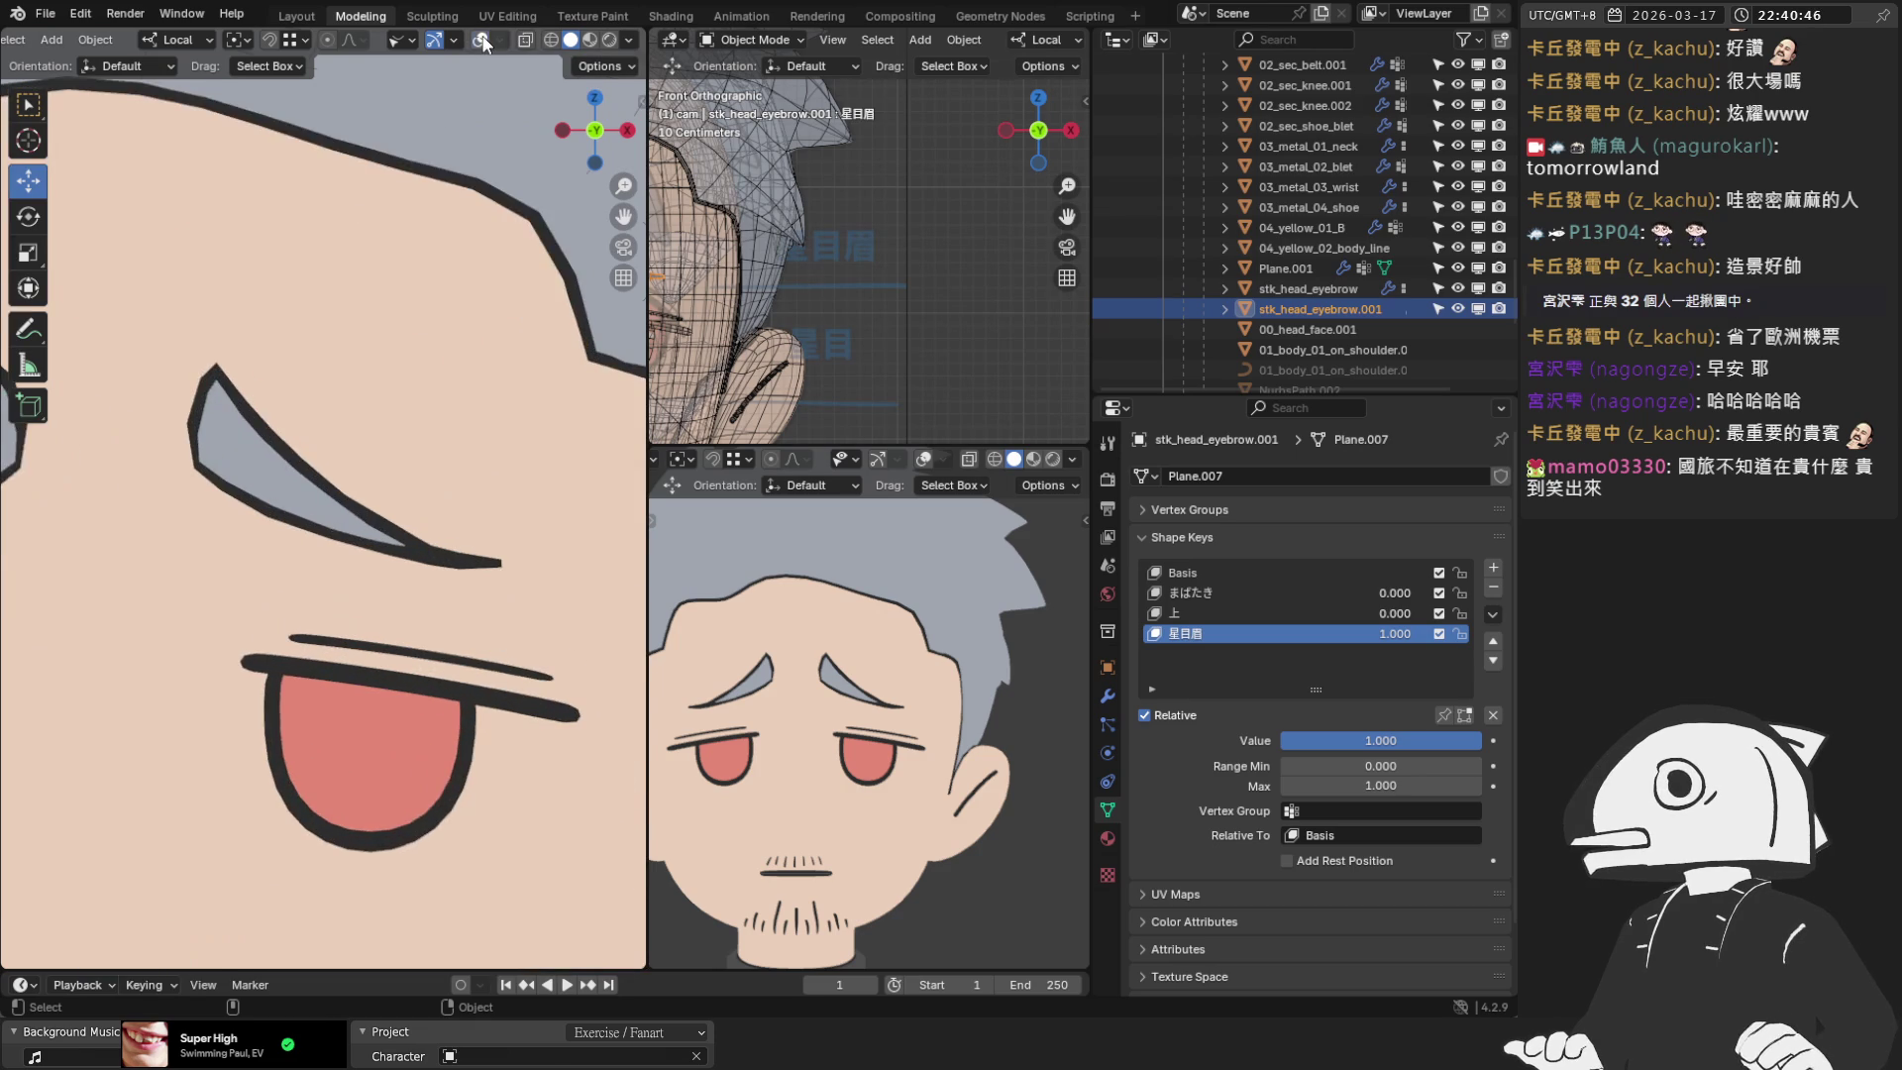
left_click(482, 39)
key("Tab")
scroll(379, 517, "up", 6)
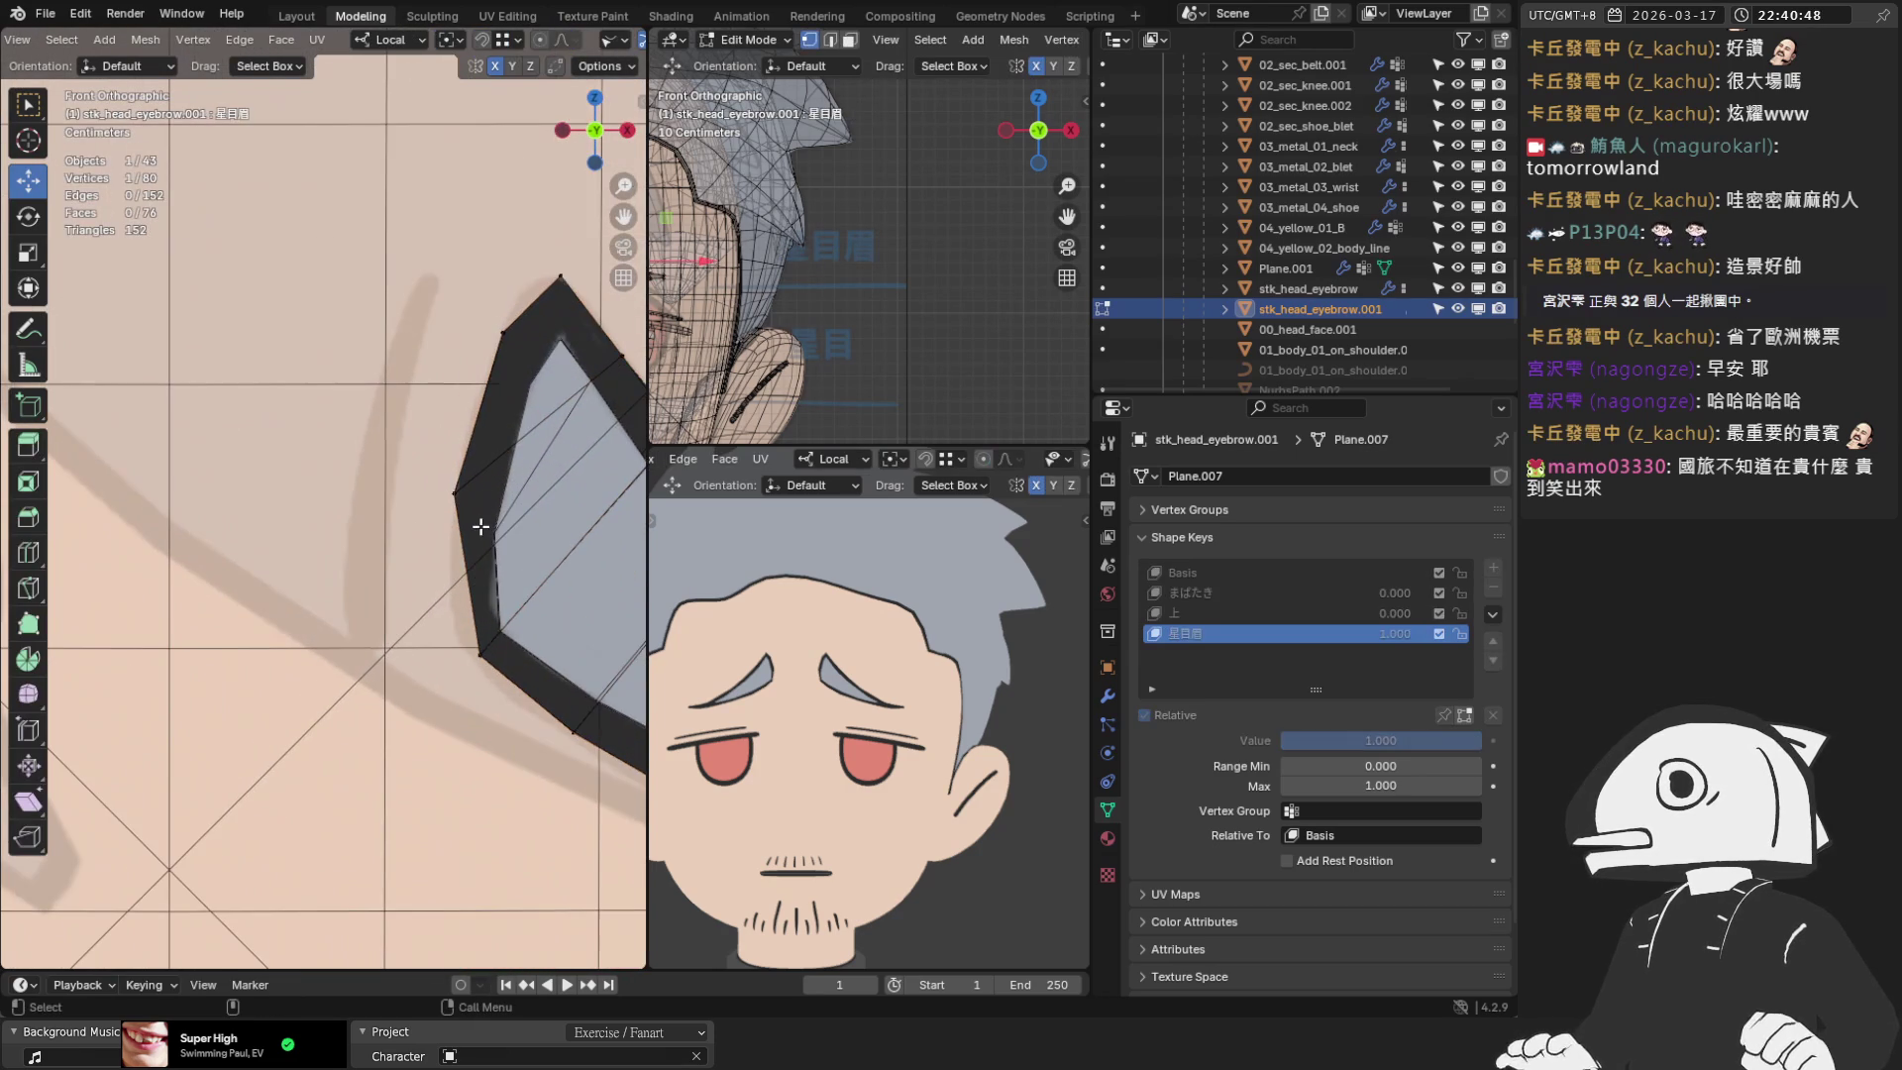
scroll(513, 40, "down", 4)
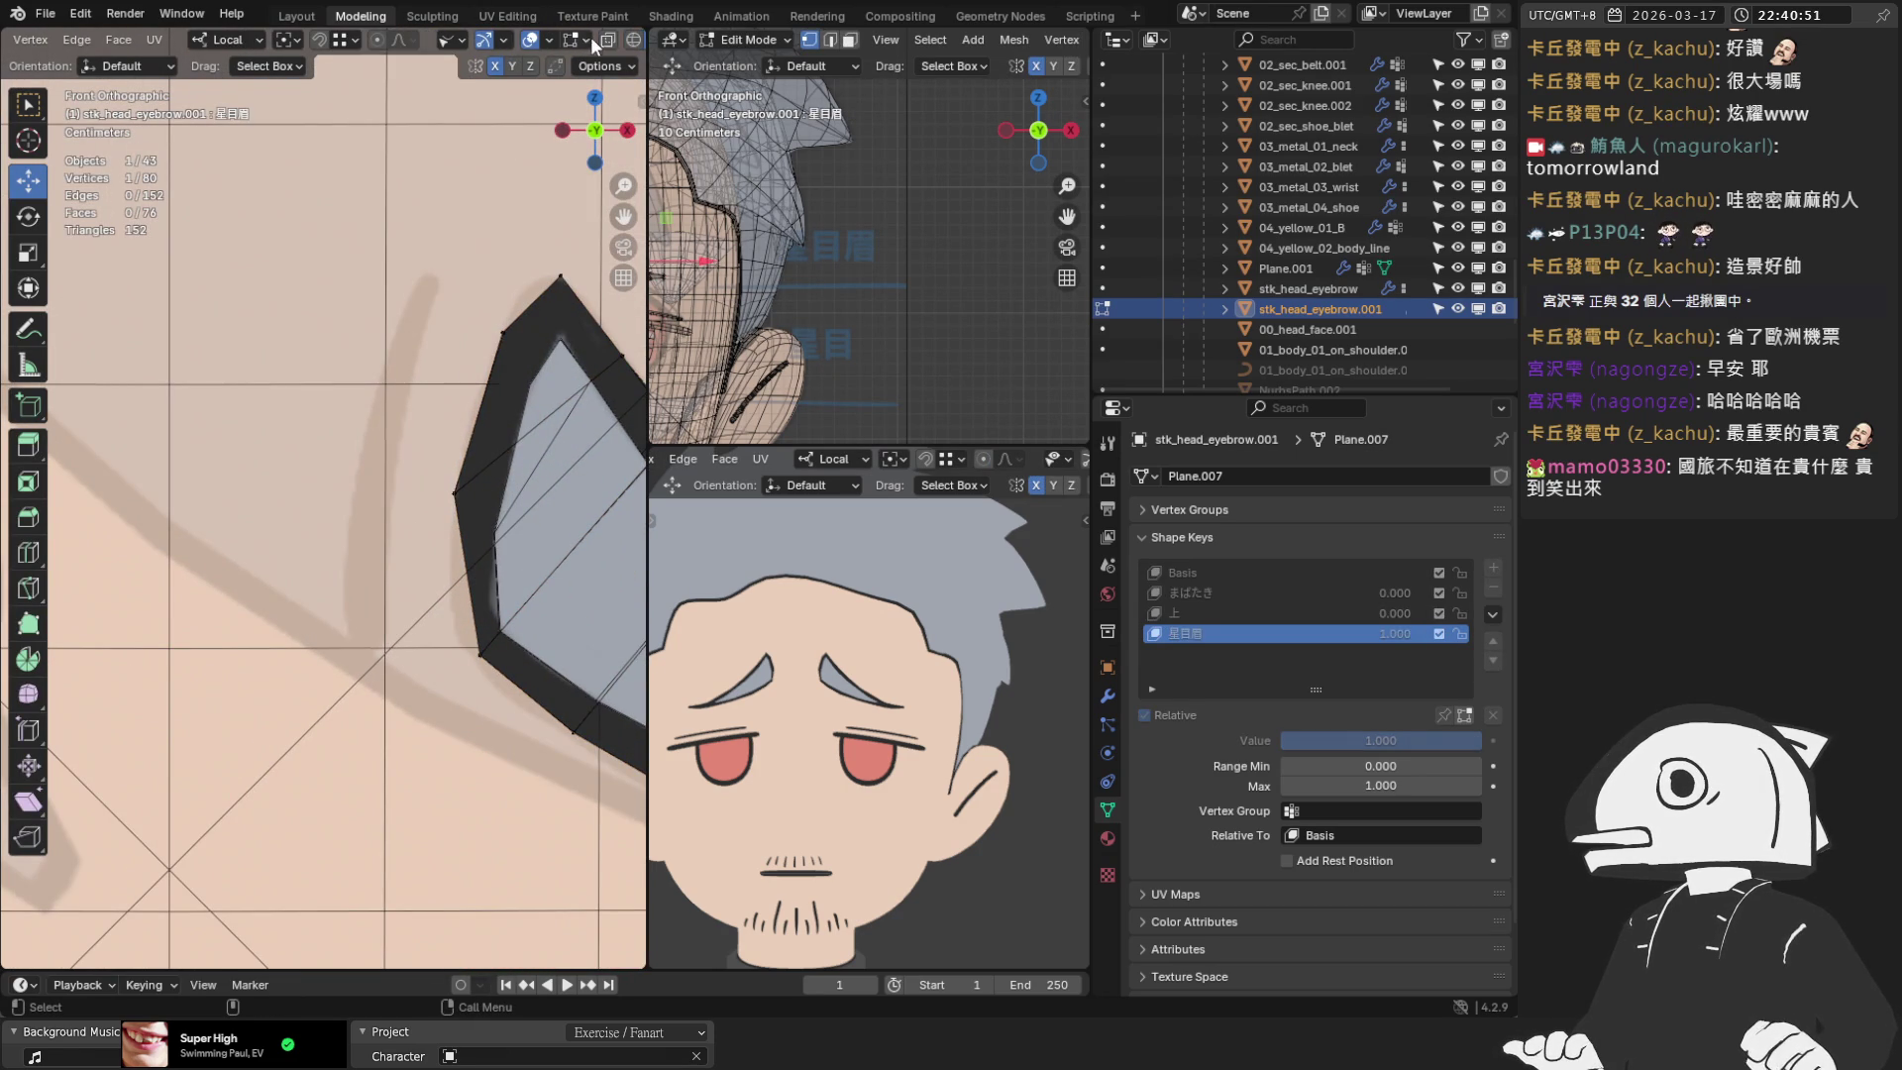
left_click(608, 40)
Move the two selected corner vertices down and right onto the sketch
left_click(453, 493, "shift")
key("KP_Decimal")
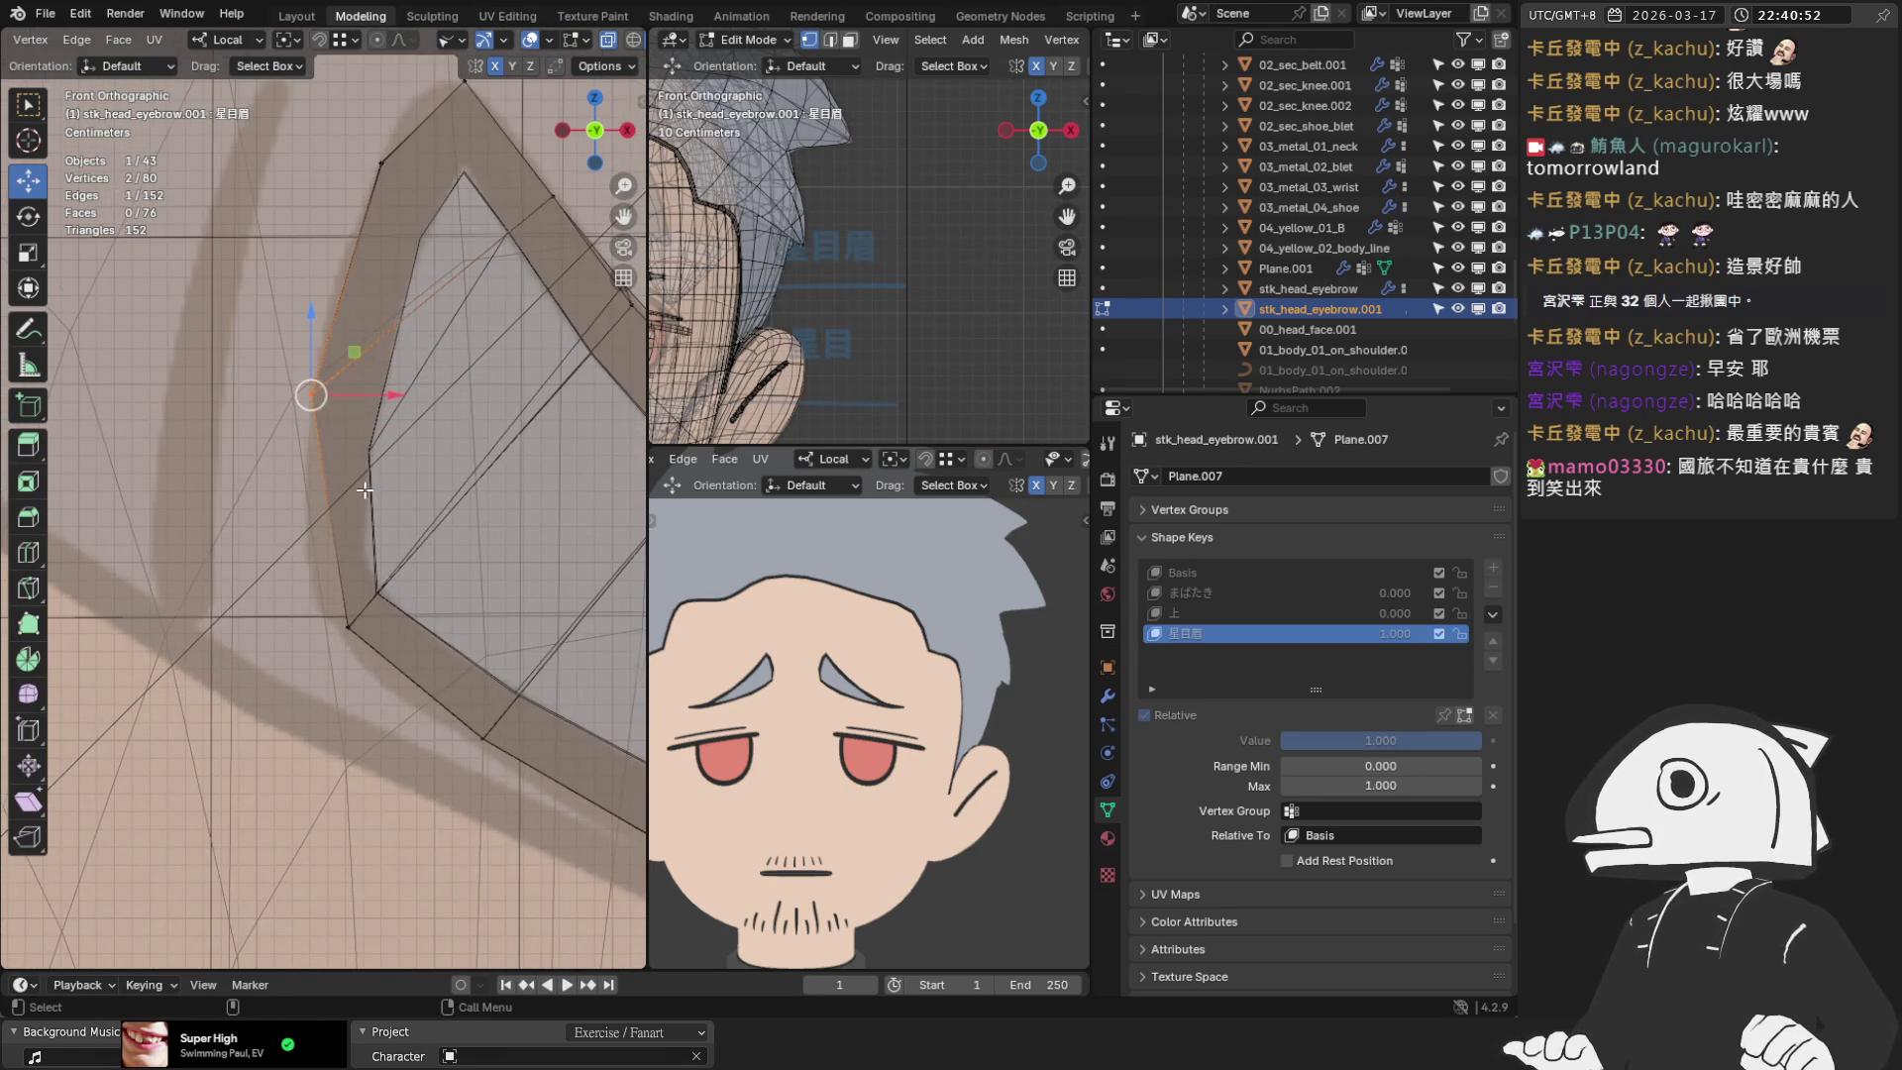
mouse_move(310, 397)
left_mouse_down()
mouse_move(306, 463)
mouse_move(353, 628)
mouse_move(331, 637)
left_mouse_up()
scroll(330, 595, "down", 3)
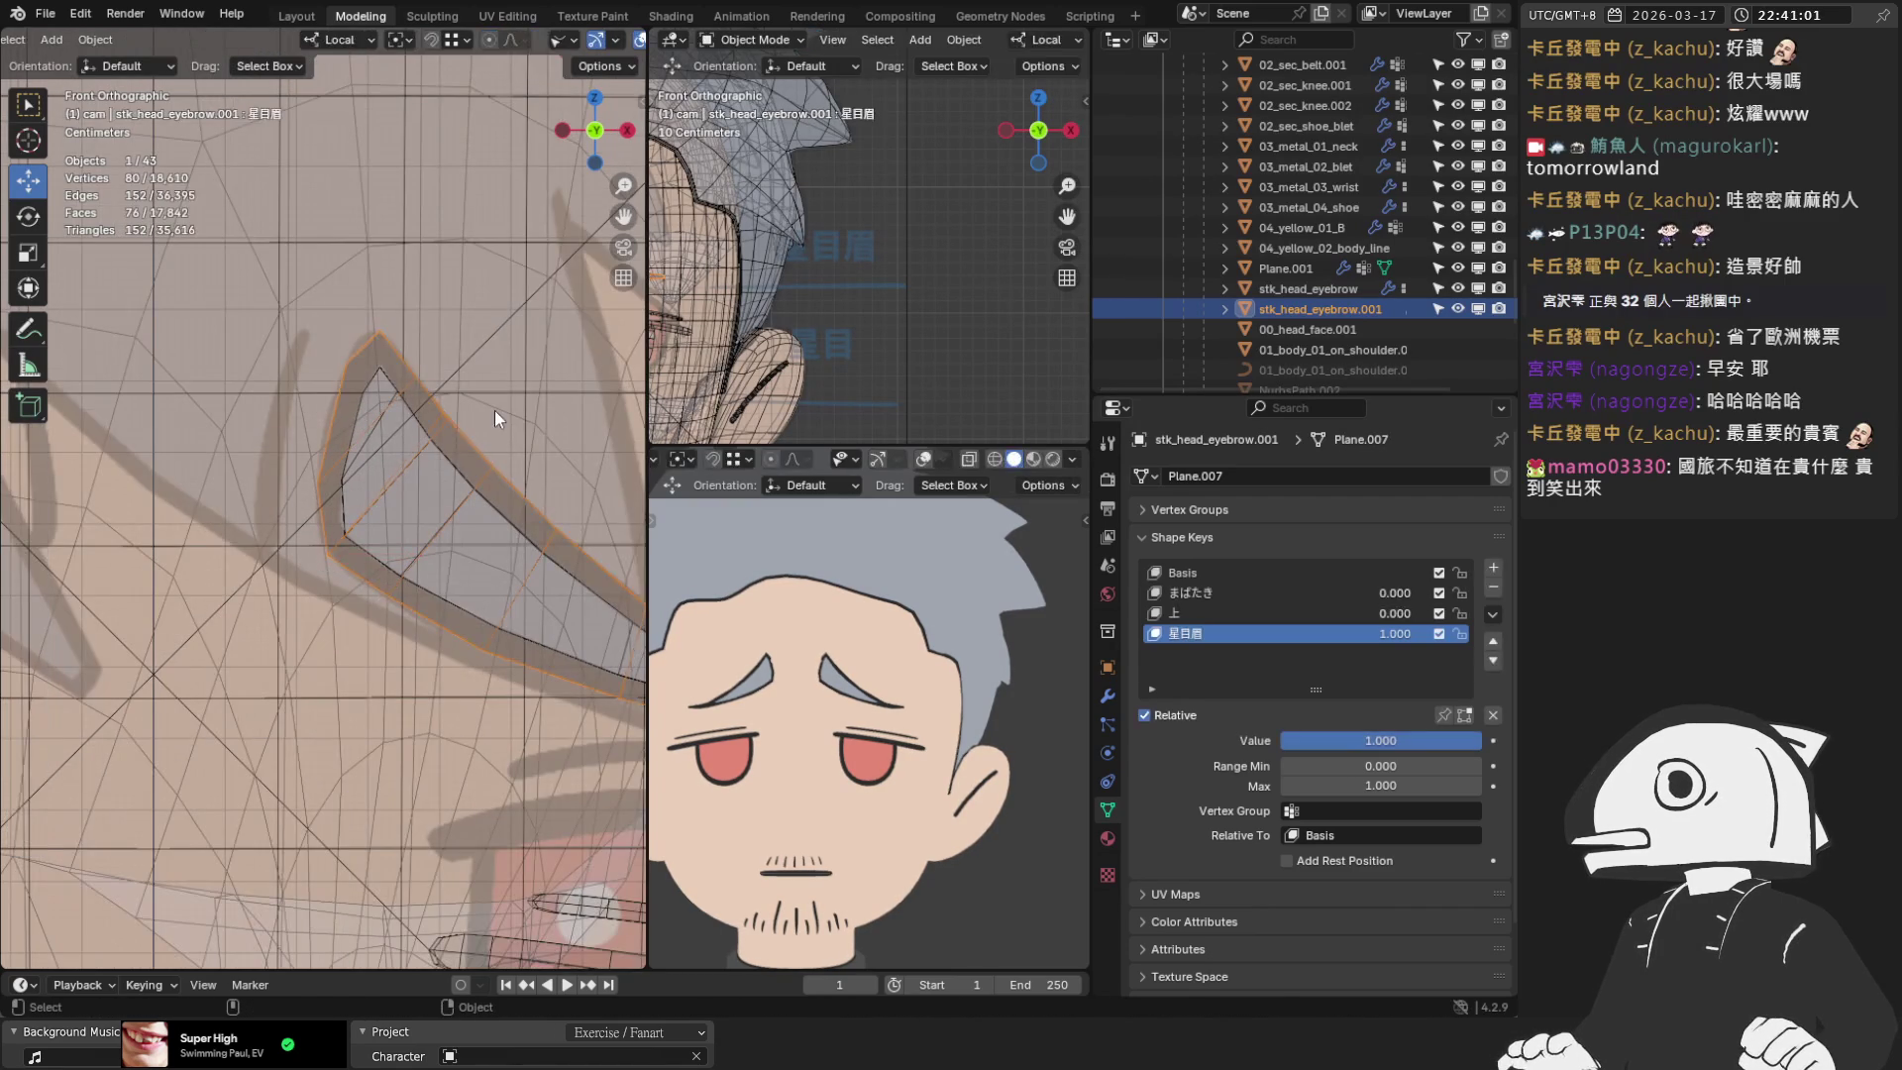
scroll(428, 631, "up", 1)
left_click_drag(333, 596, 437, 680)
scroll(499, 645, "down", 3)
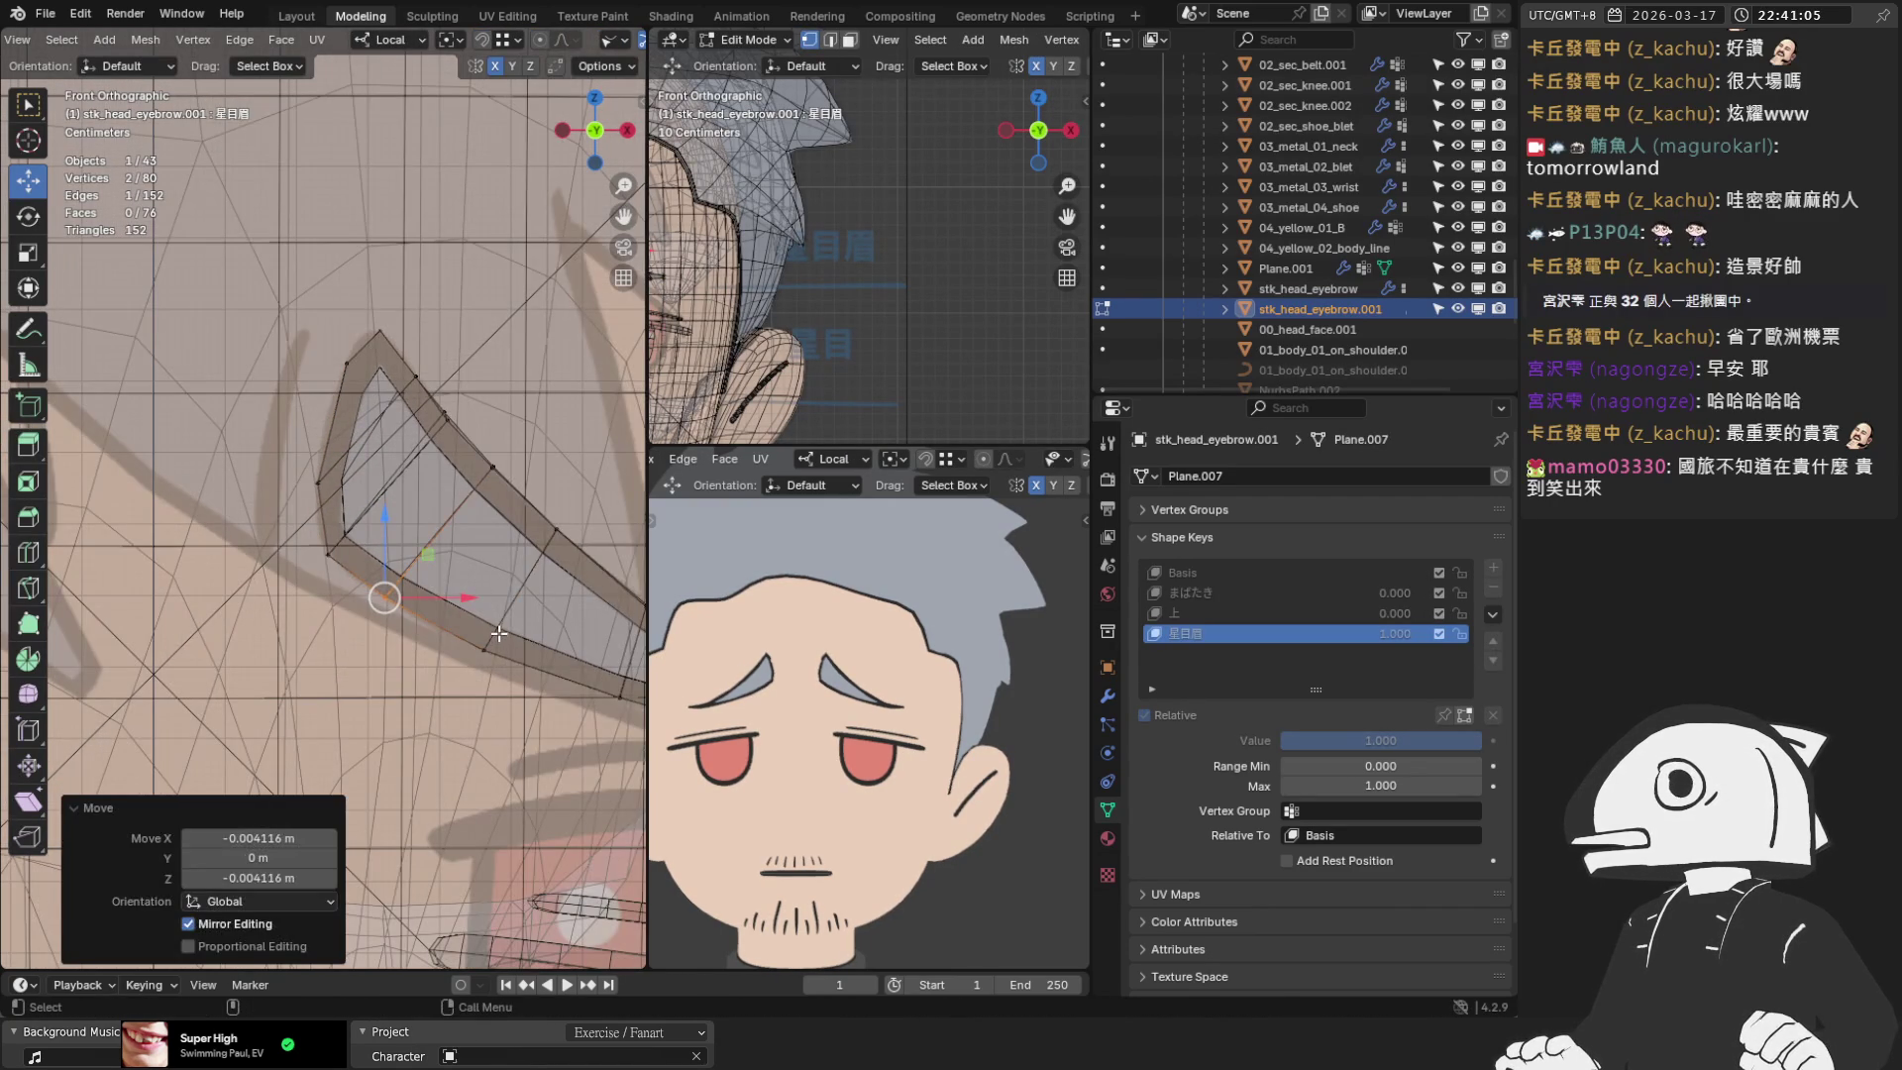
Check the eyebrow in solid shading, then re-enter Edit Mode and nudge a vertex along its depth
key("Tab")
scroll(485, 573, "down", 2)
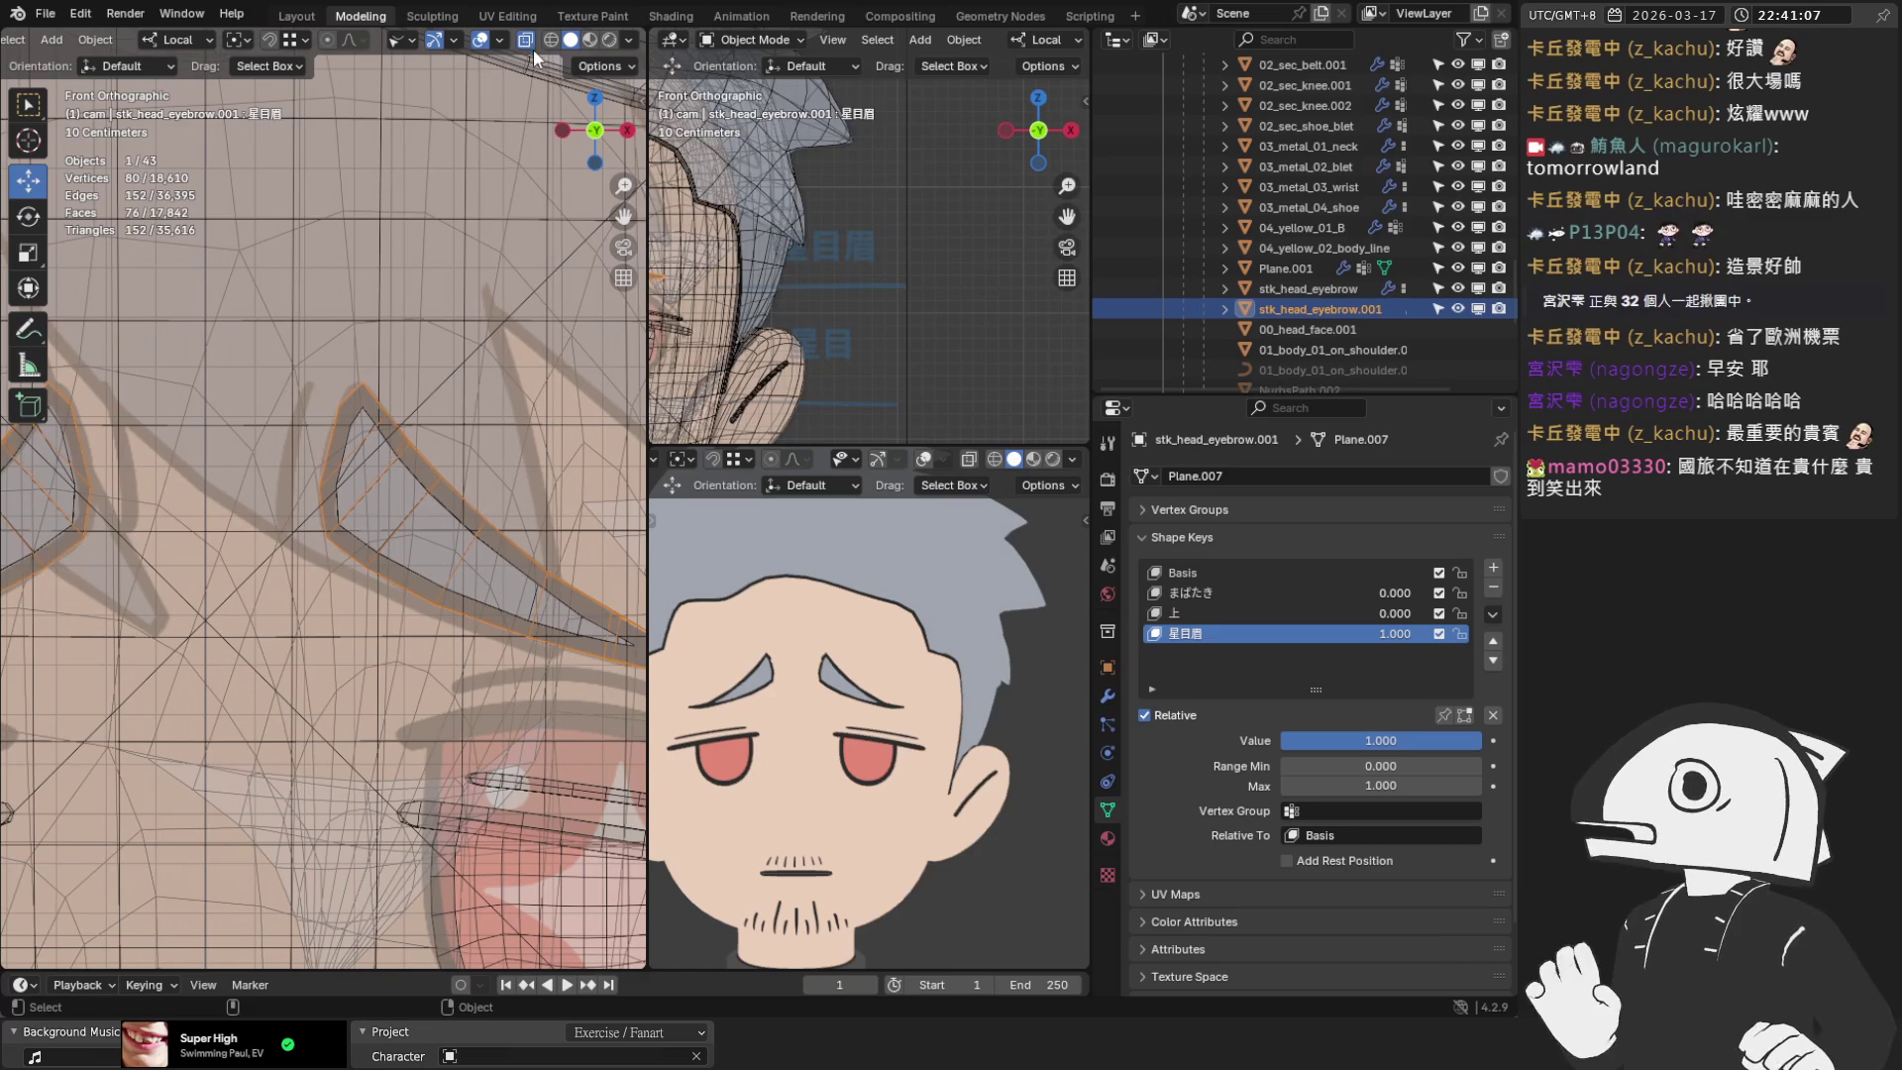
left_click(526, 38)
scroll(364, 389, "up", 2)
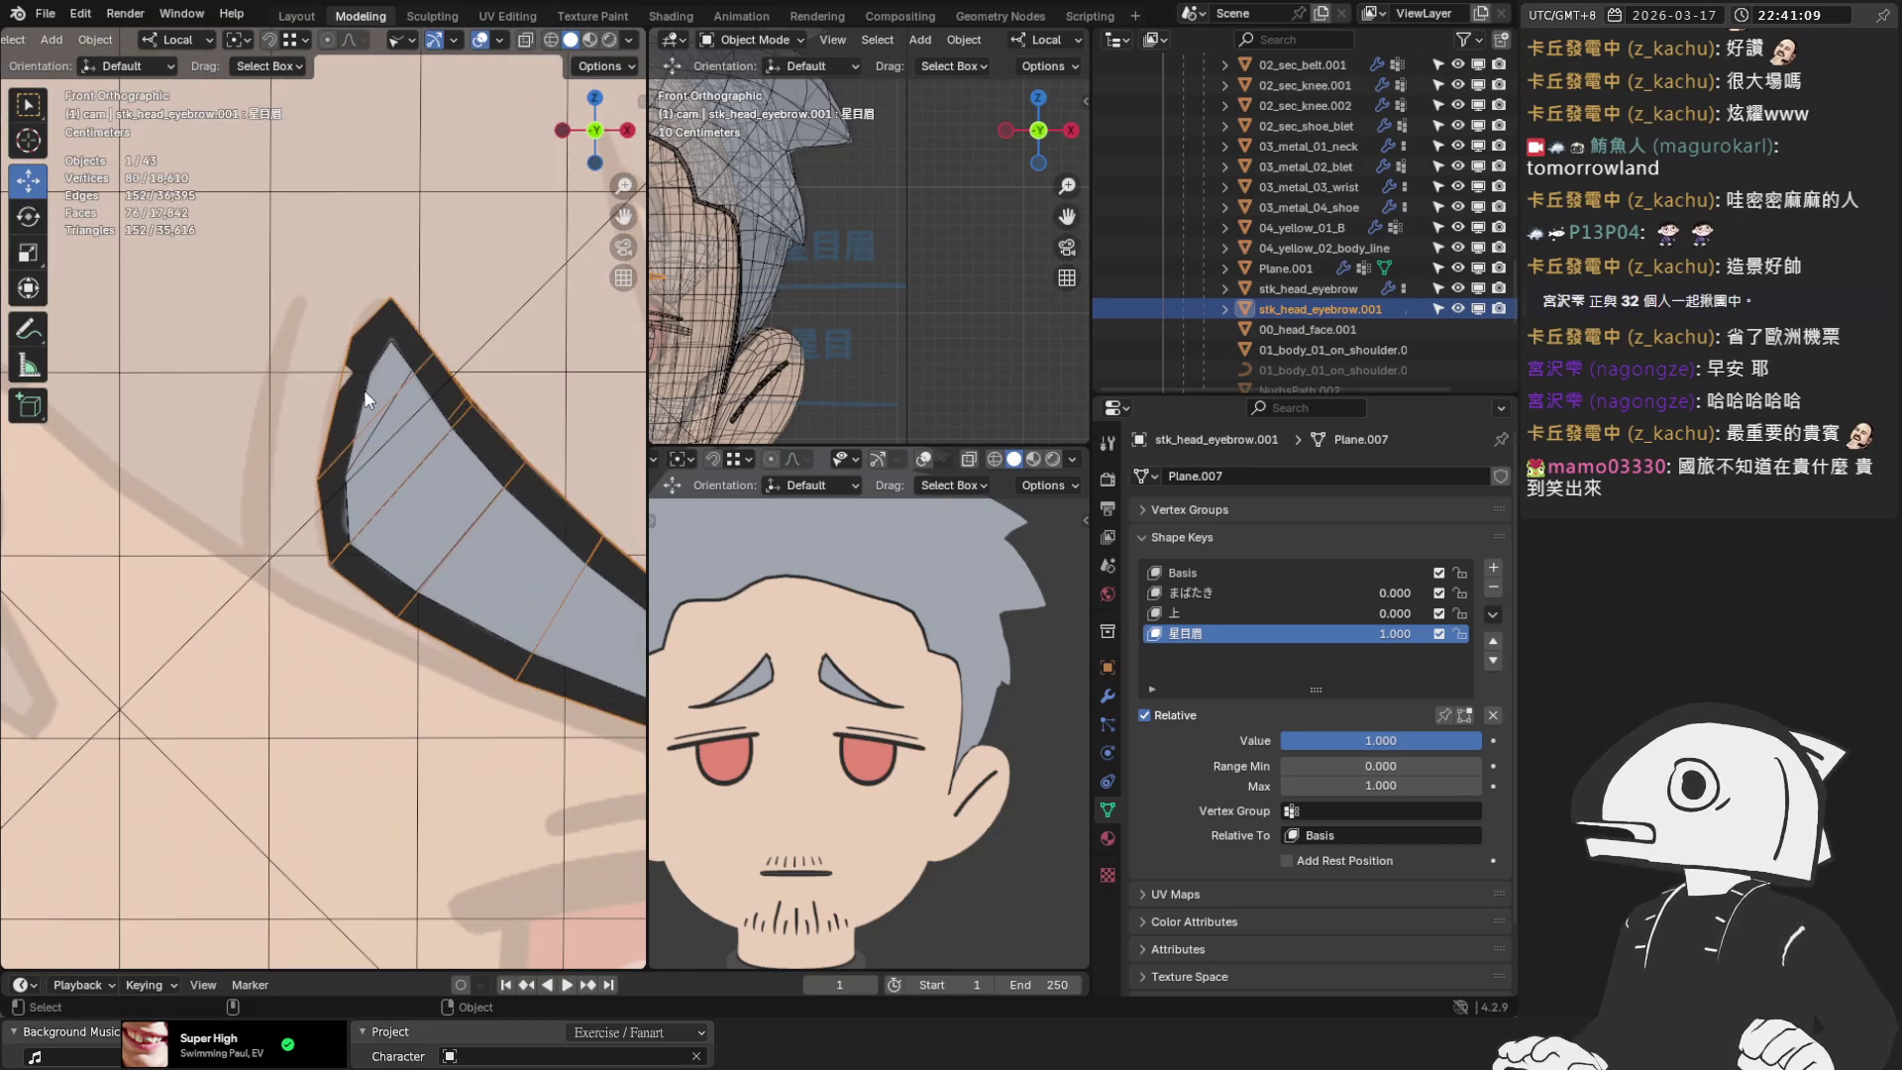
key("Tab")
middle_click_drag(365, 389, 388, 458)
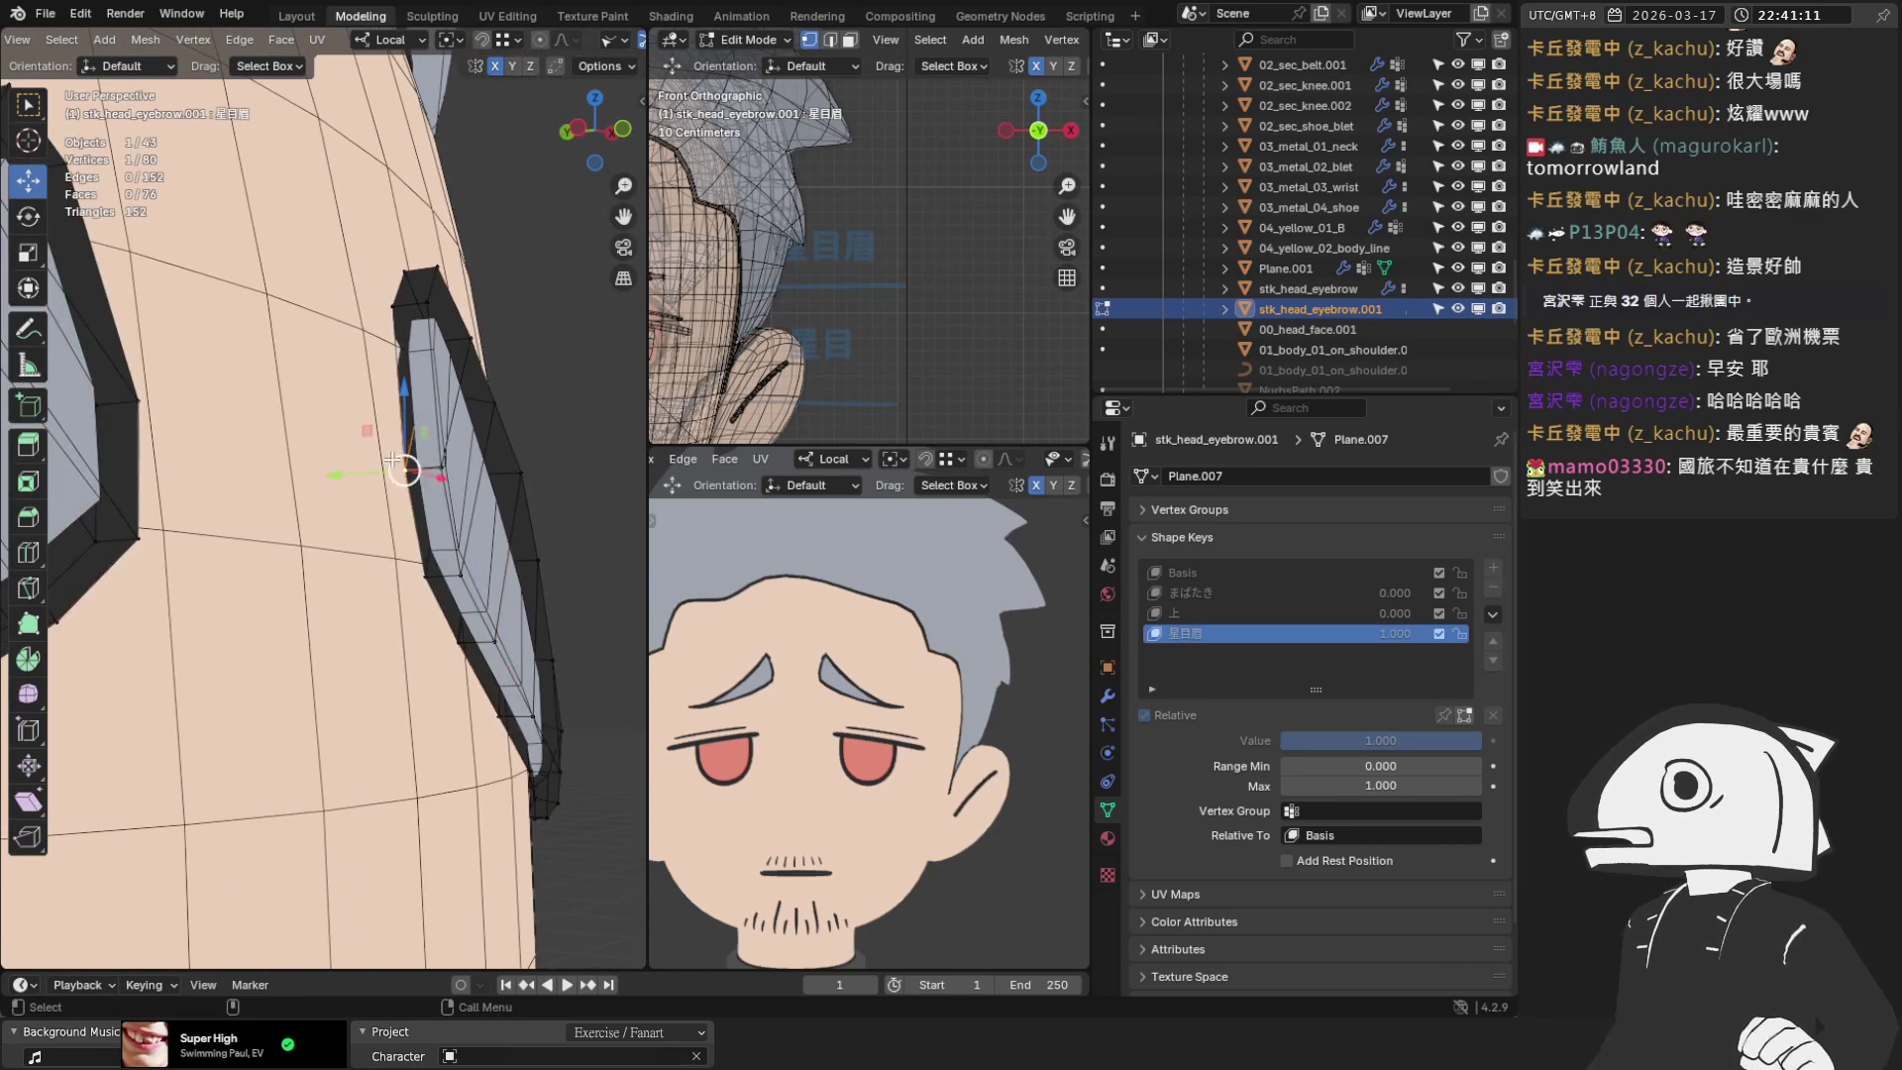
scroll(388, 458, "up", 2)
left_click_drag(386, 461, 388, 467)
Move the eyebrow's top vertex −0.000442 m along local Y, then return to object mode in front view
left_click(426, 248)
key("g")
key("y")
left_click(397, 267)
middle_click_drag(397, 267, 538, 83)
key("Tab")
key("KP_1")
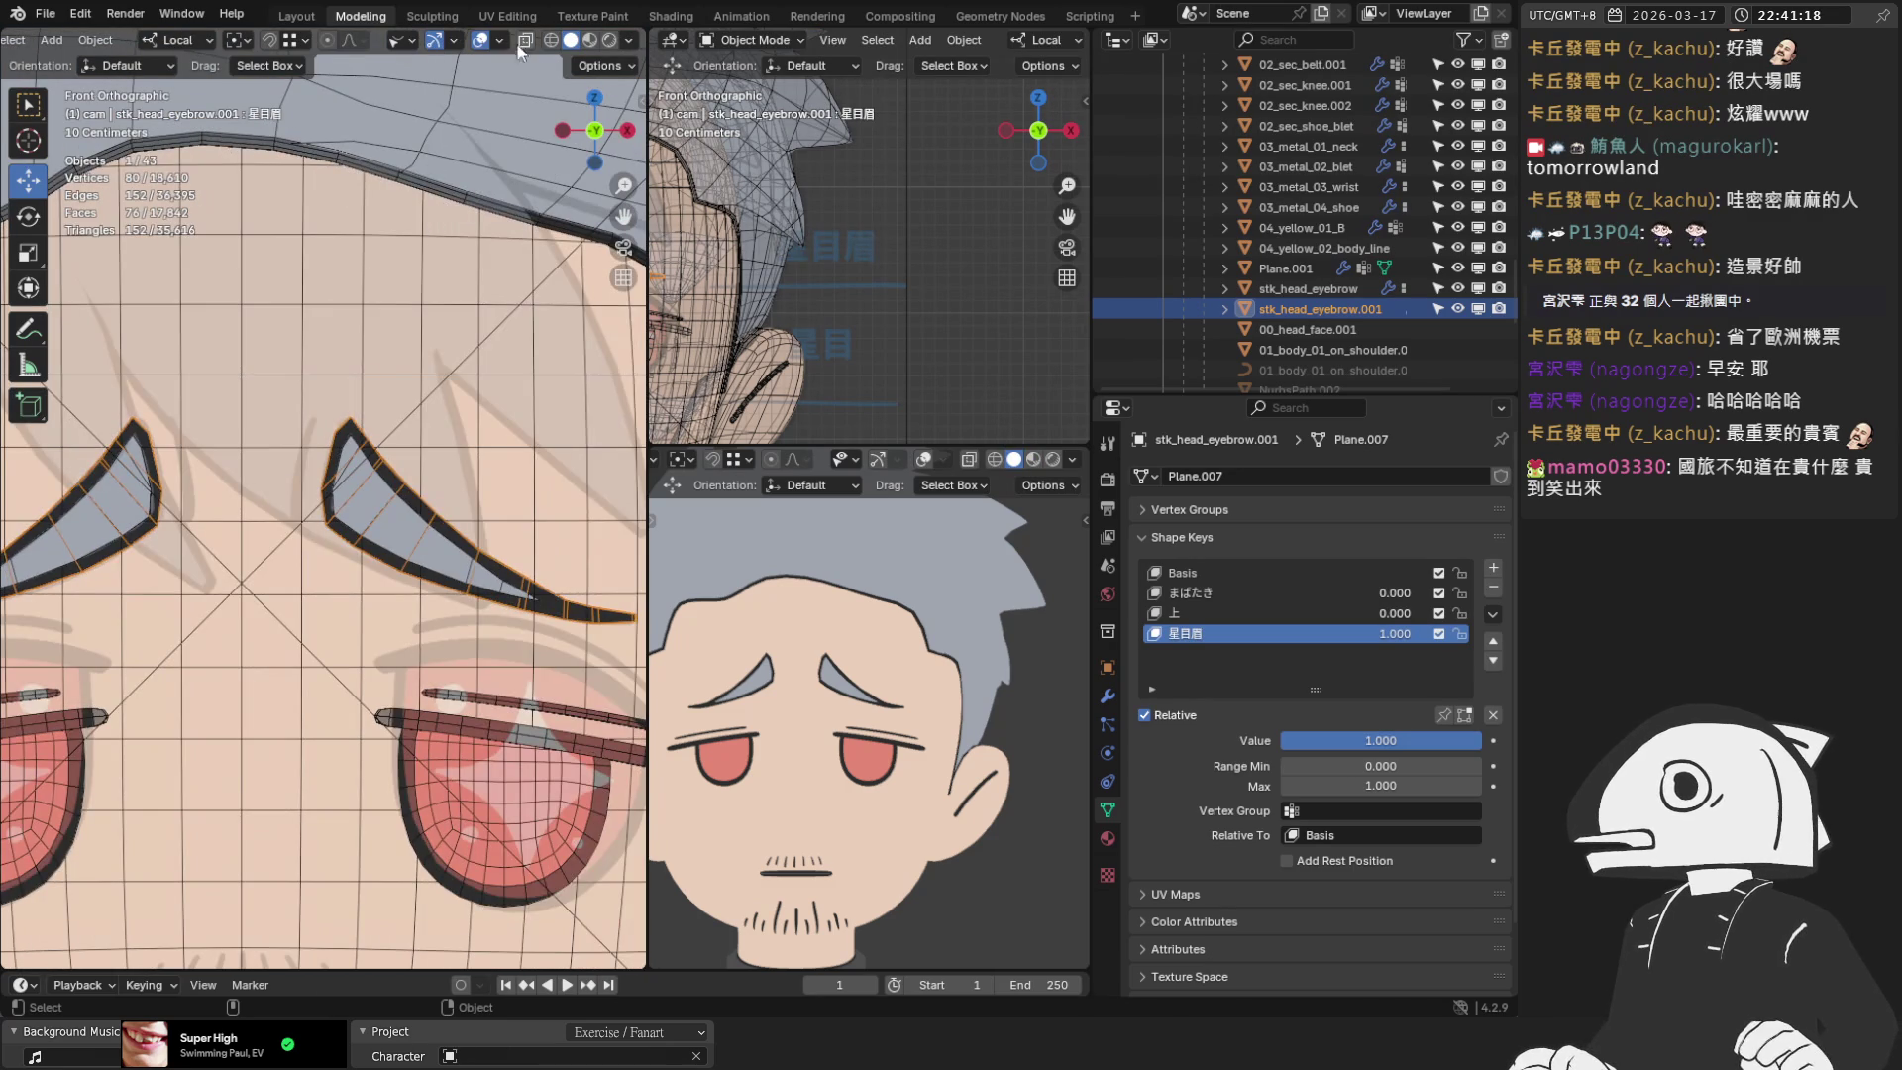
With overlays hidden, preview the 星目眉 shape key at partial values, reset it to 0.000, and save the .blend file
left_click(481, 40)
scroll(345, 470, "down", 4)
mouse_move(1353, 733)
left_mouse_down()
mouse_move(1170, 733)
mouse_move(1242, 733)
left_mouse_up()
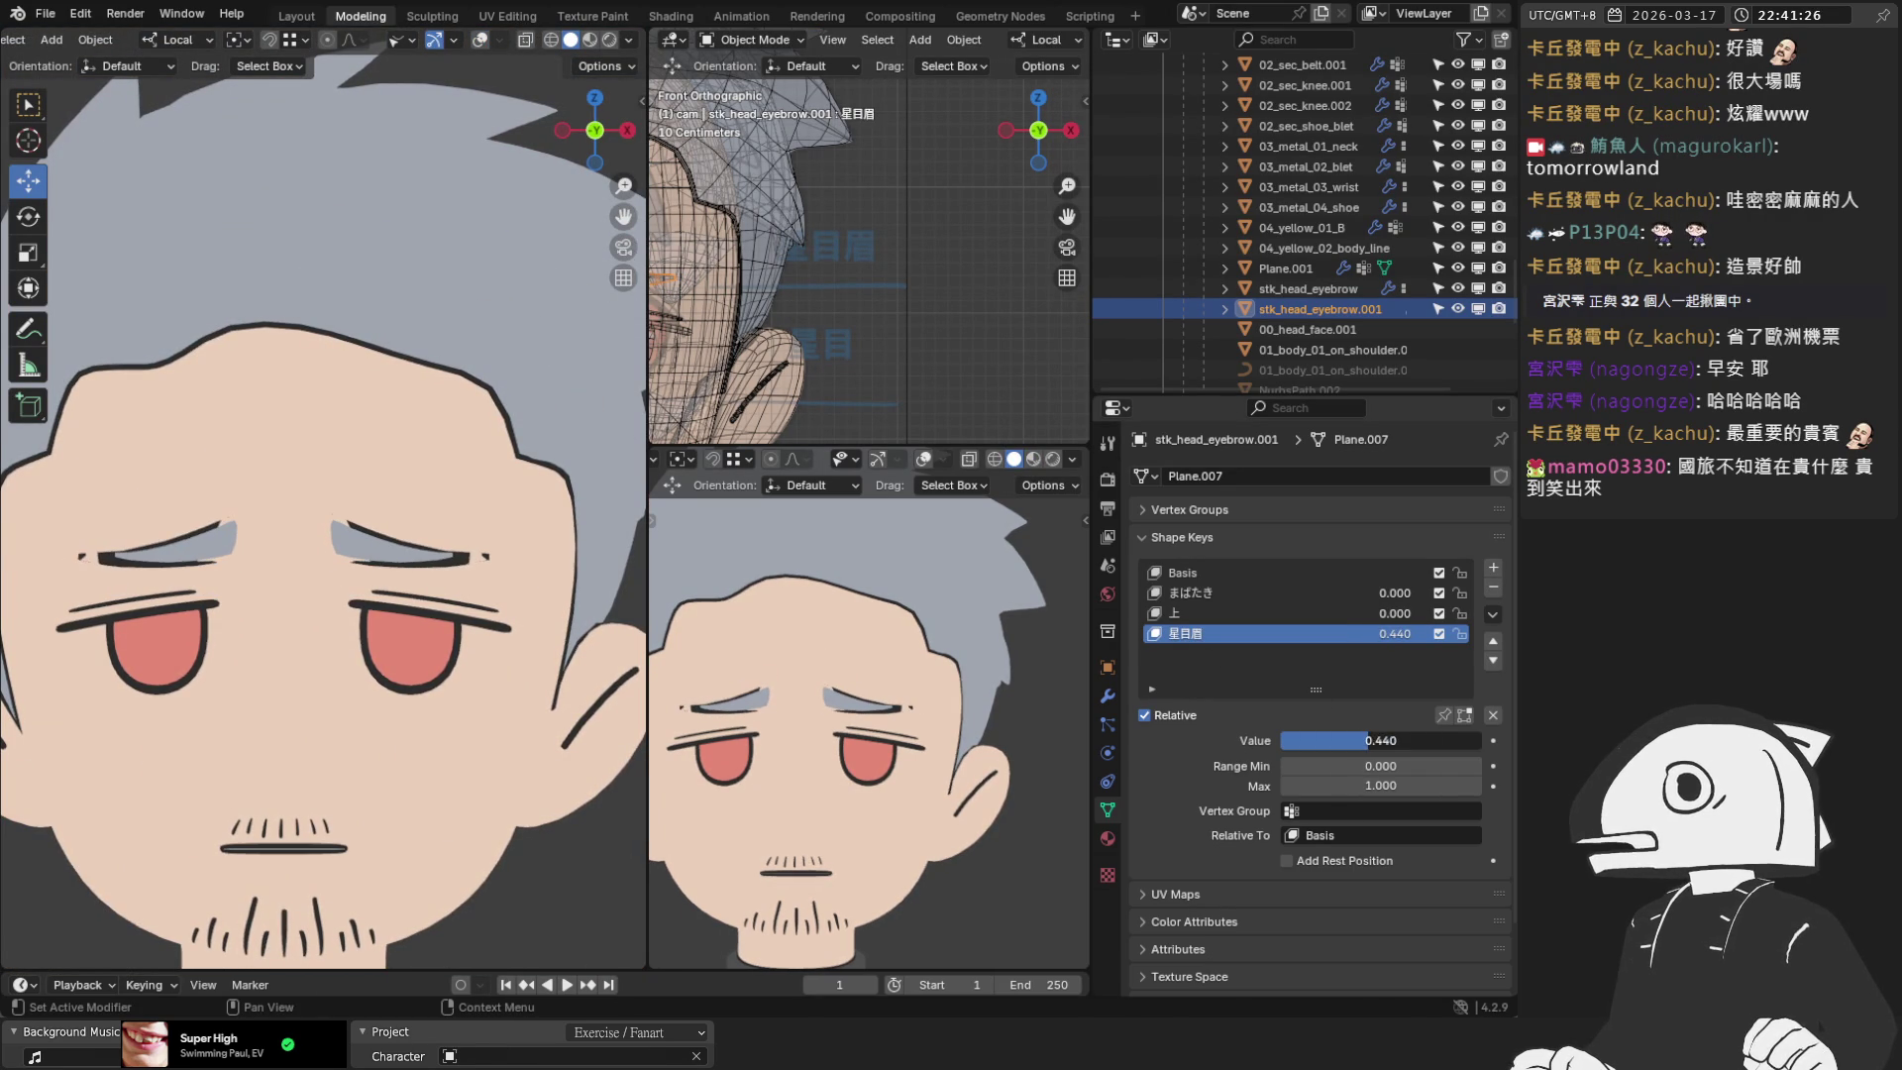
scroll(338, 503, "up", 3)
mouse_move(339, 504)
middle_mouse_down()
mouse_move(594, 491)
mouse_move(342, 500)
middle_mouse_up()
mouse_move(1408, 740)
left_mouse_down()
mouse_move(1449, 740)
mouse_move(1317, 740)
left_mouse_up()
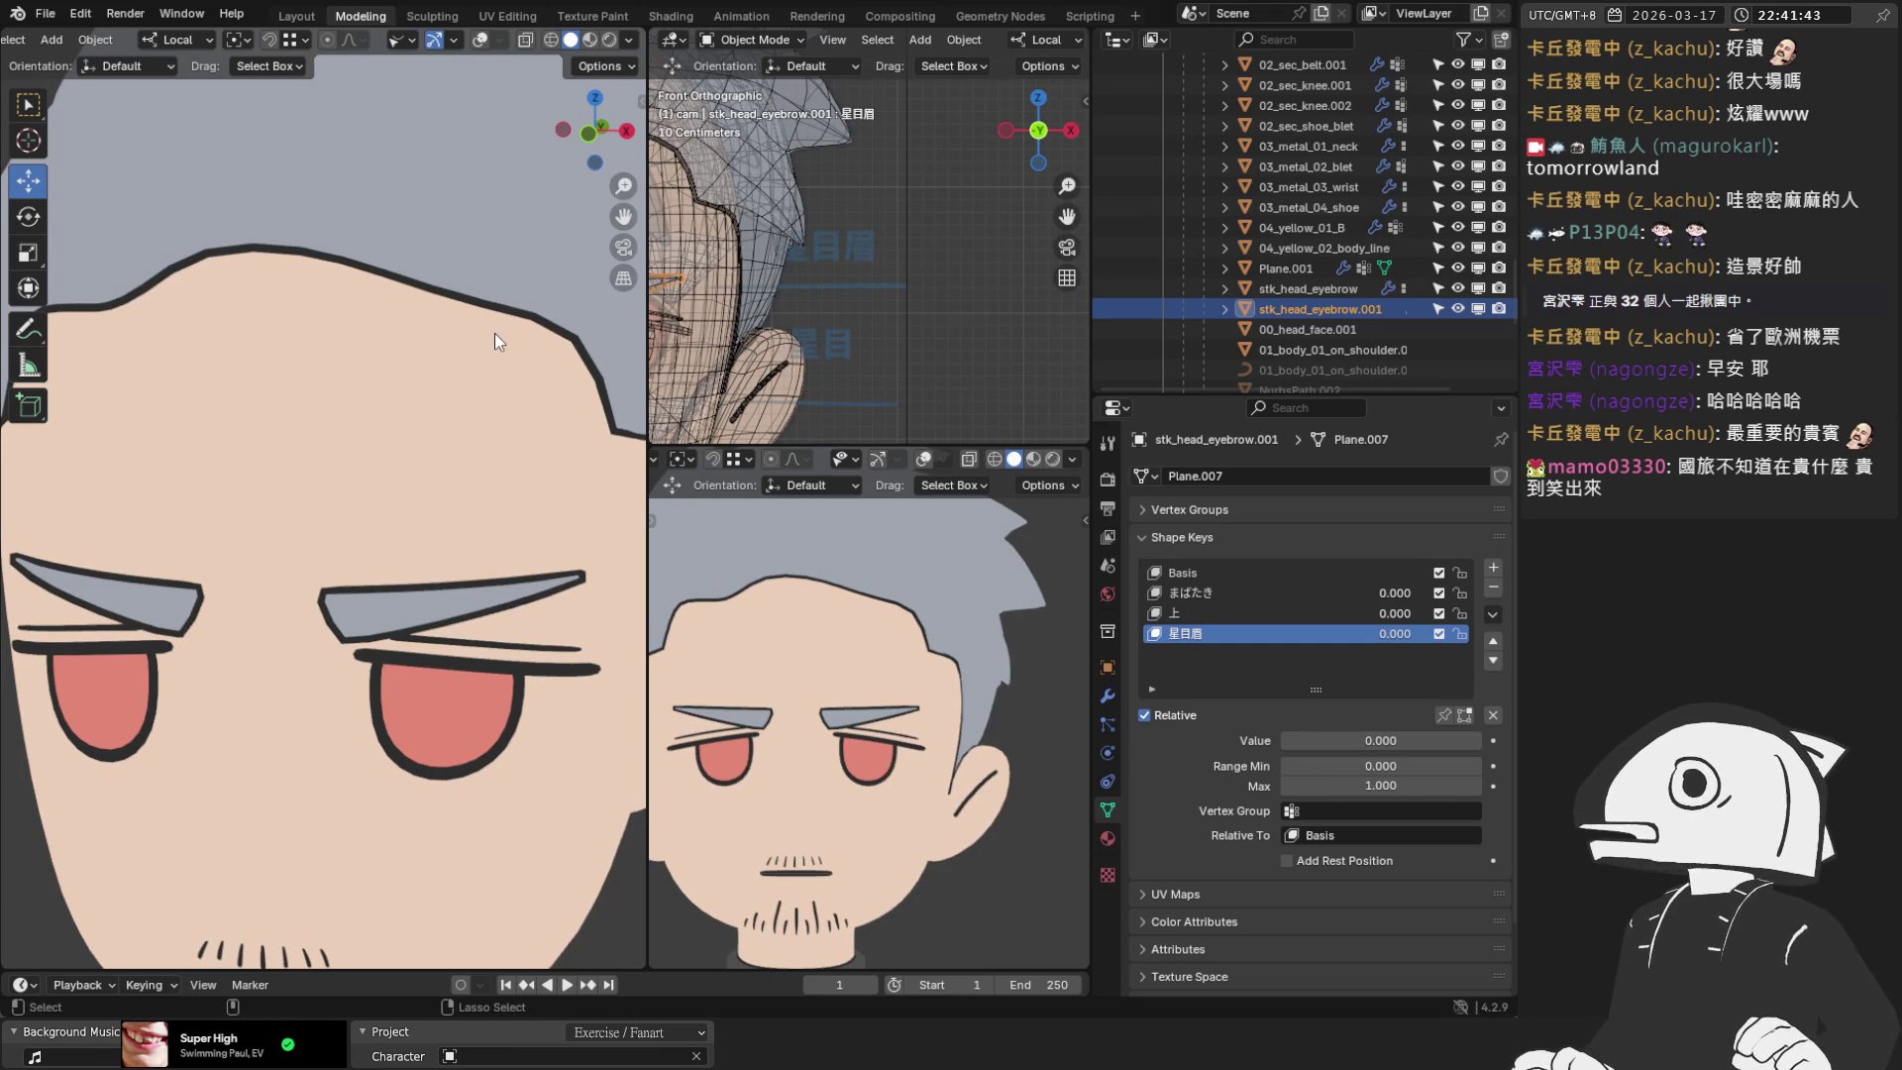
key("ctrl+s")
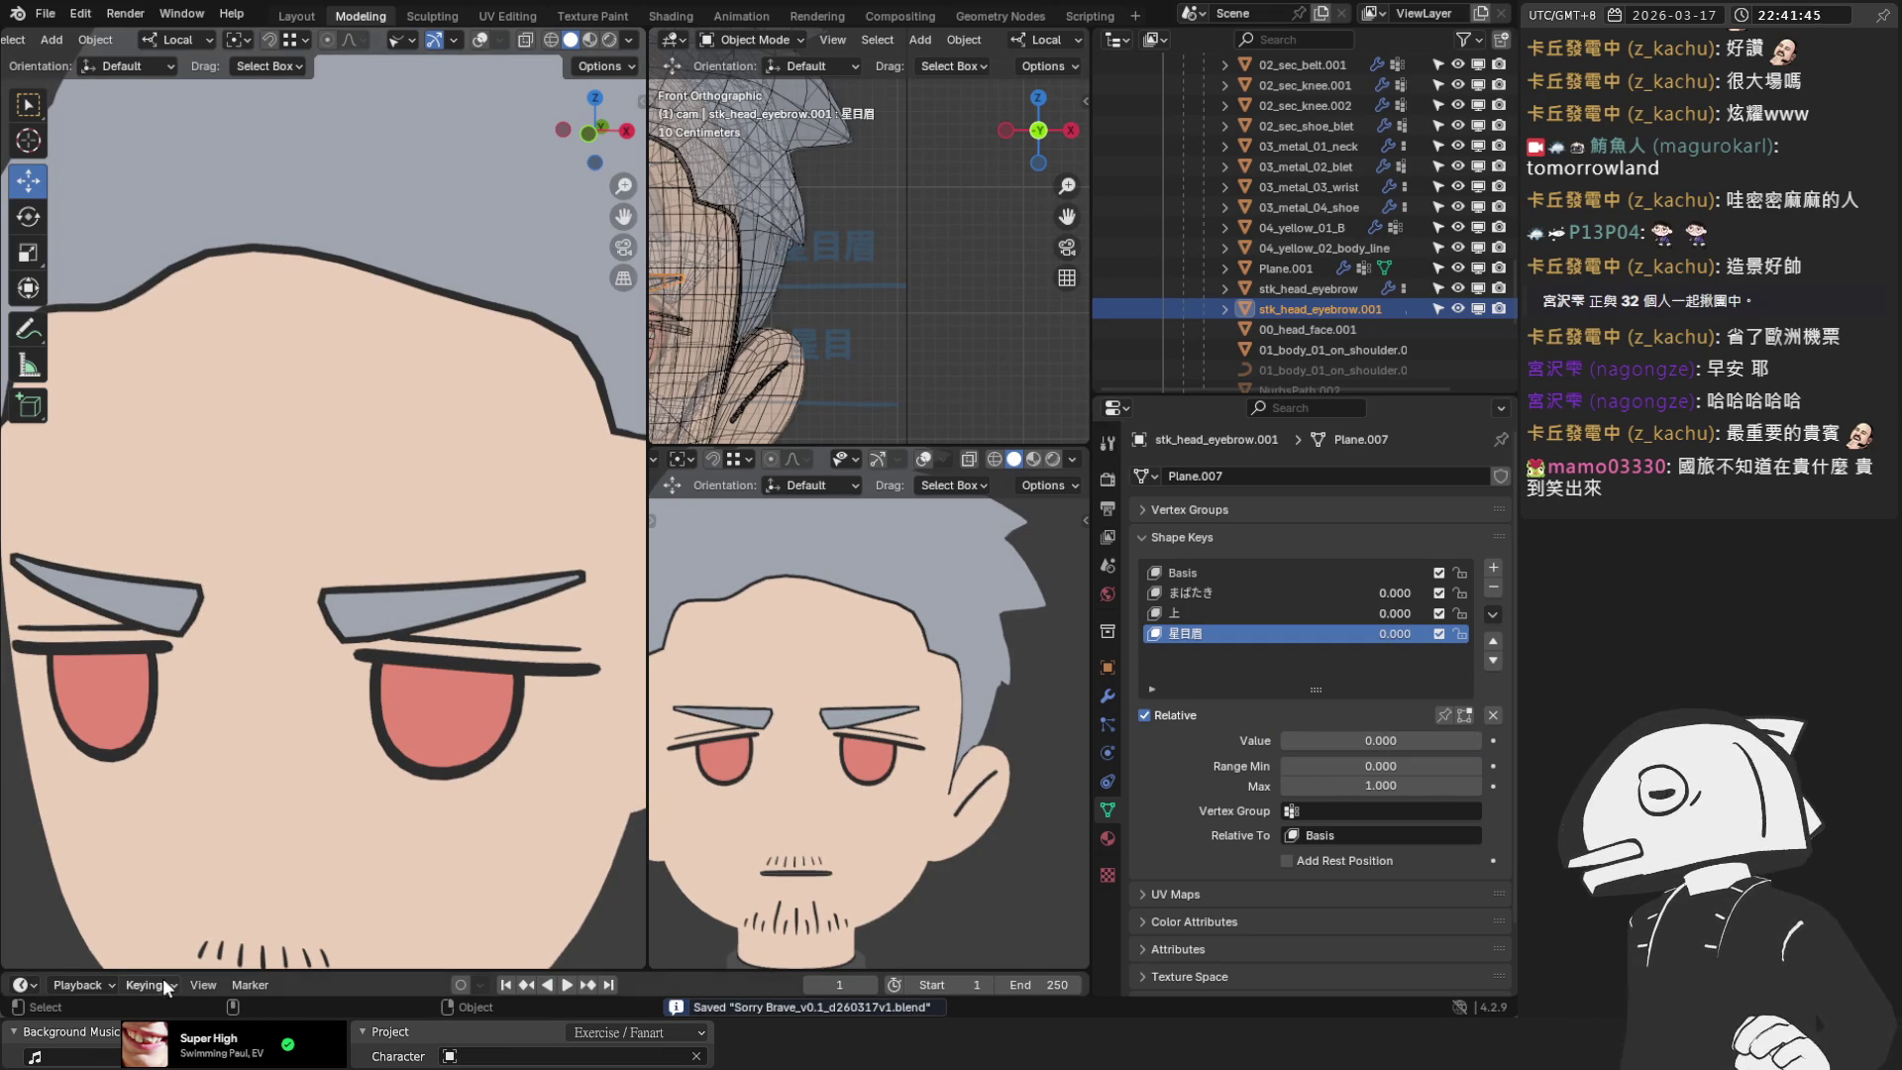